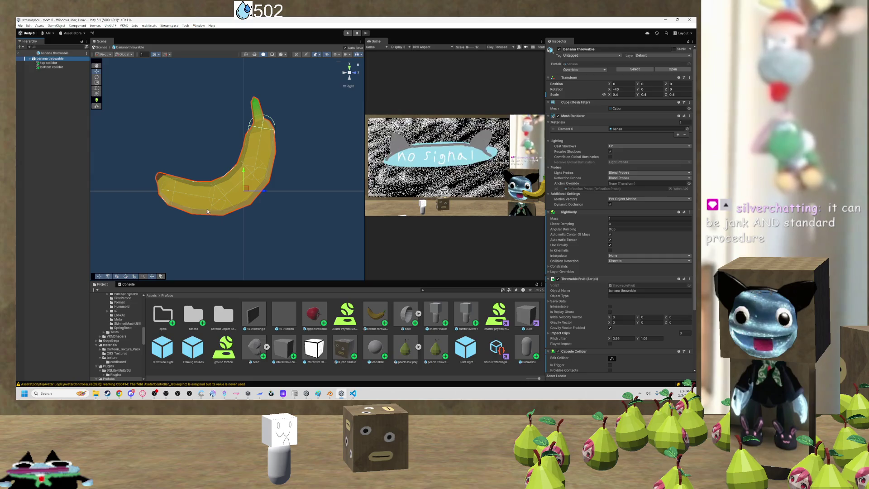
Switch transform handles to local orientation, orbit around the held banana, then deselect it.
key("x")
left_click_drag(208, 204, 183, 150)
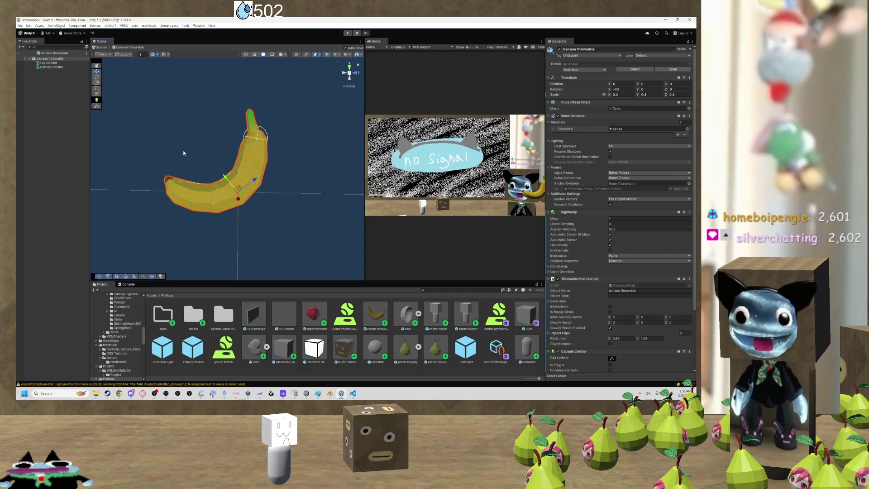
left_click_drag(186, 151, 191, 150)
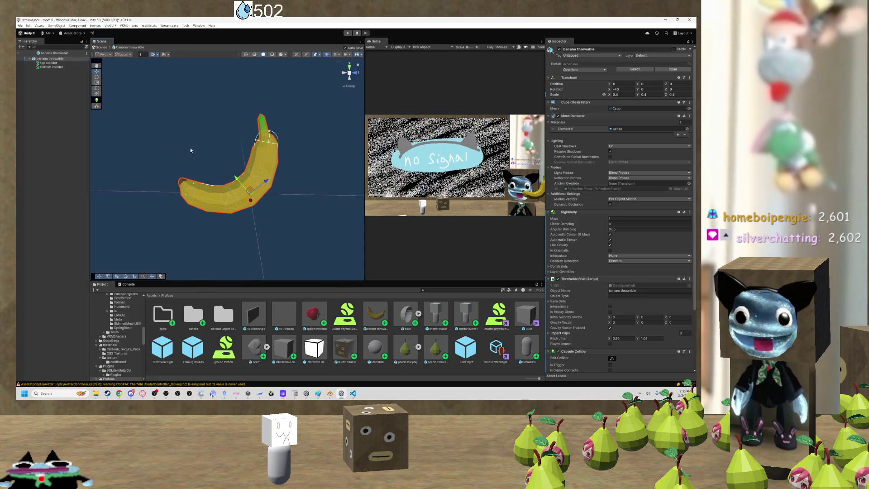
left_click(177, 136)
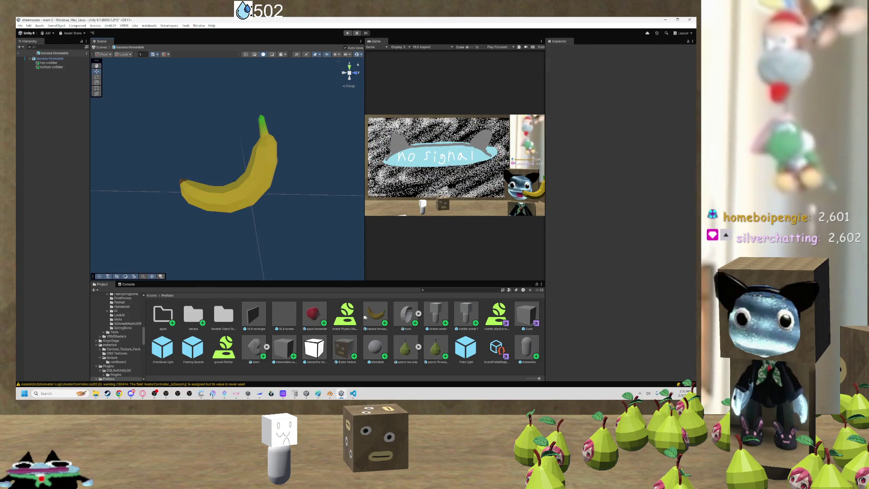
Open the apple, then the banana throwable prefab, and exit prefab mode back to the room.
double_click(316, 311)
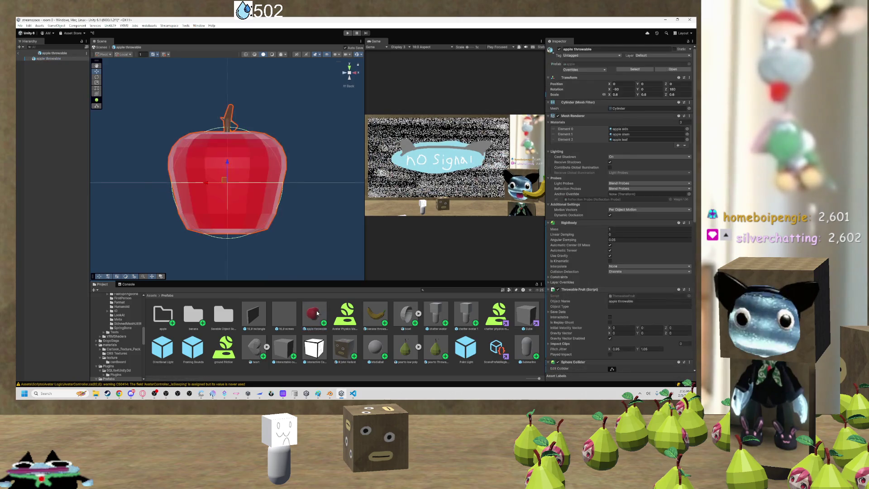
double_click(376, 314)
mouse_move(279, 209)
left_mouse_down()
mouse_move(266, 191)
mouse_move(274, 188)
mouse_move(213, 156)
left_mouse_up()
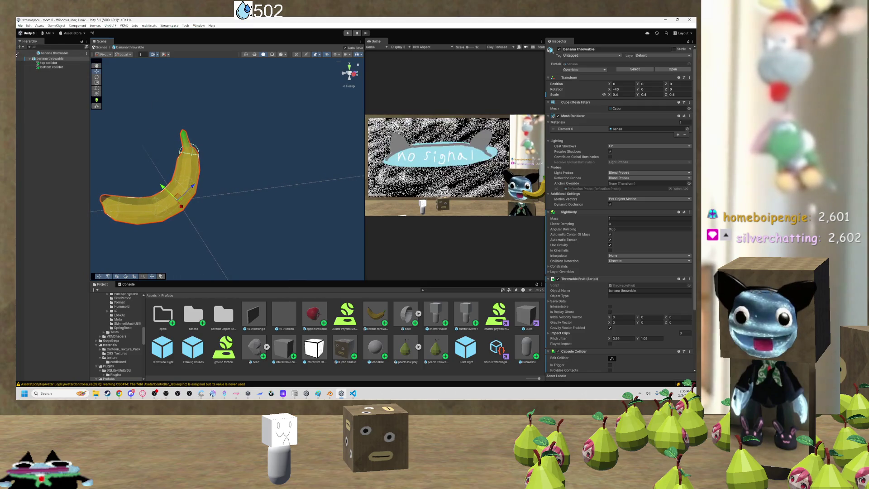
left_click(19, 53)
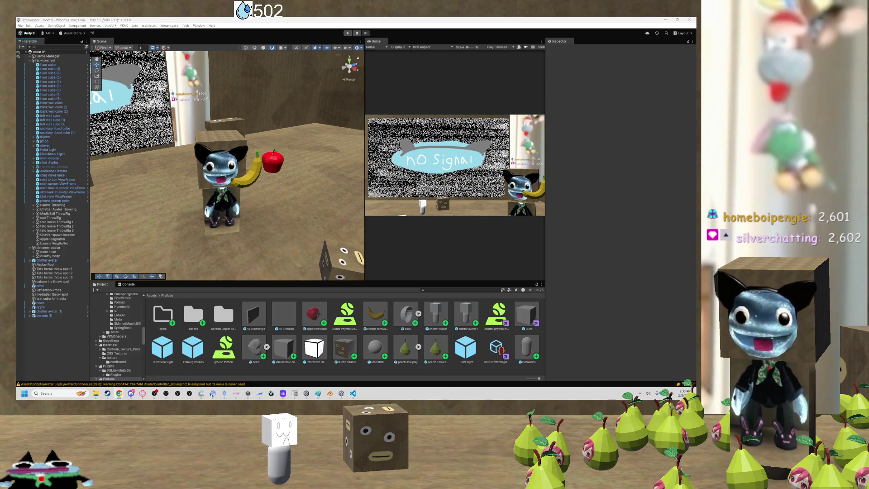
Show the apple throwable prefab's Rigidbody and Throwable Fruit settings in the Inspector.
scroll(226, 181, "up", 3)
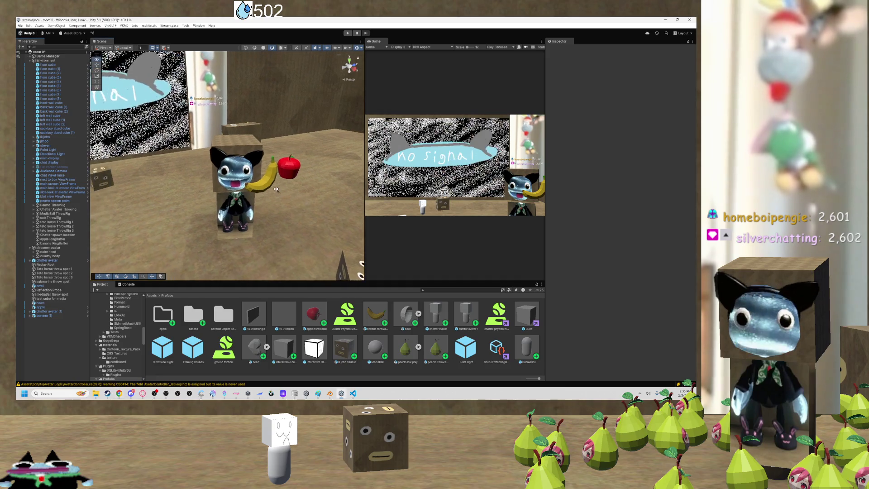
scroll(272, 189, "down", 5)
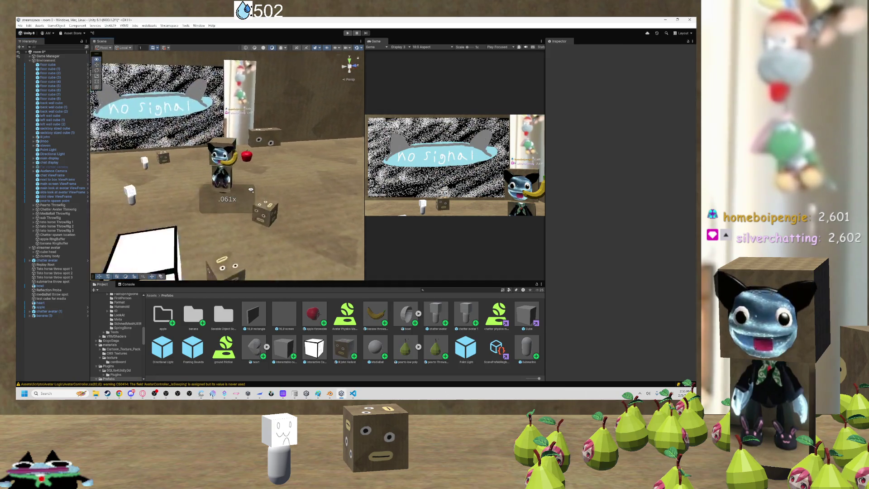
left_click_drag(260, 182, 259, 181)
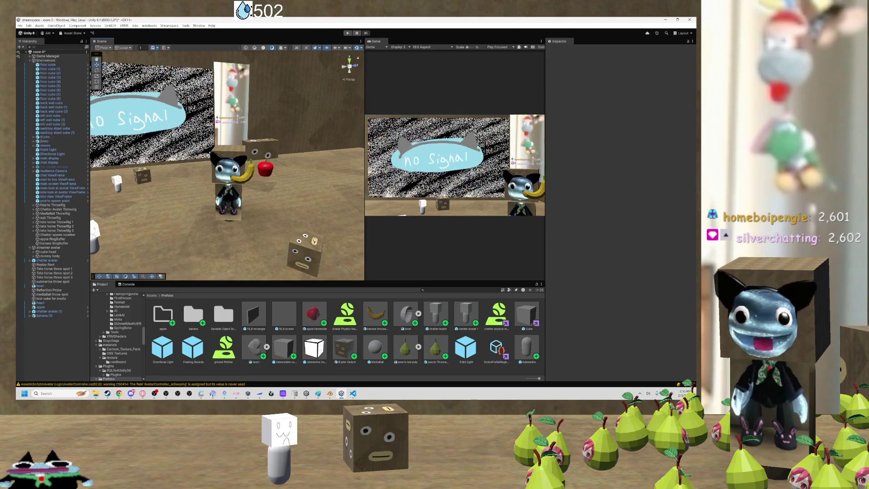
left_click(314, 313)
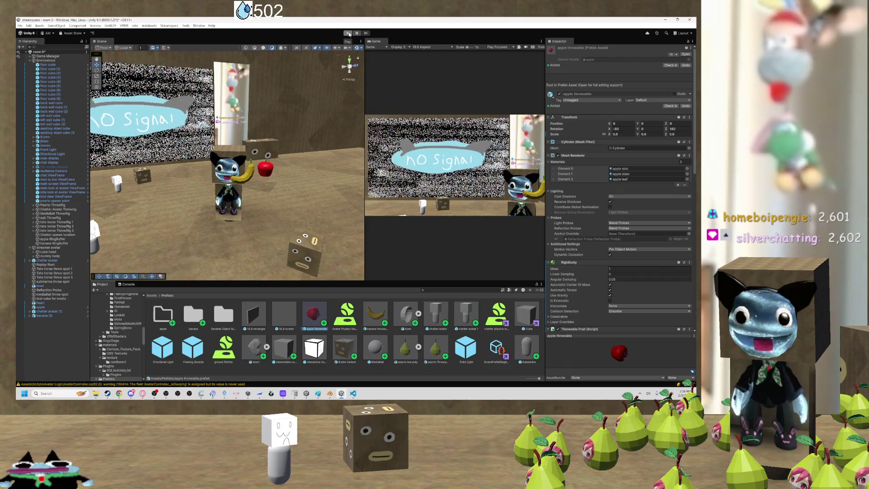
Enter play mode, look over the dropped apple, and select the apple RingBuffer object.
left_click(348, 33)
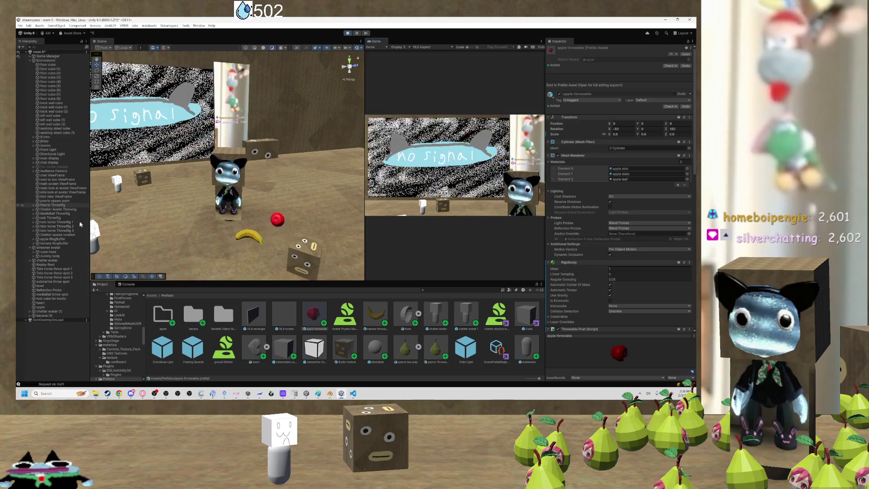
mouse_move(150, 243)
left_mouse_down()
mouse_move(313, 222)
mouse_move(344, 201)
left_mouse_up()
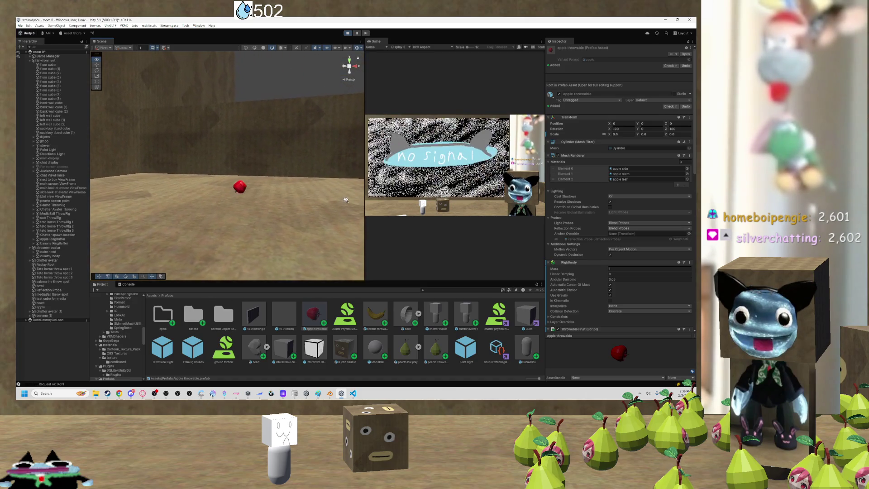
left_click_drag(346, 199, 254, 207)
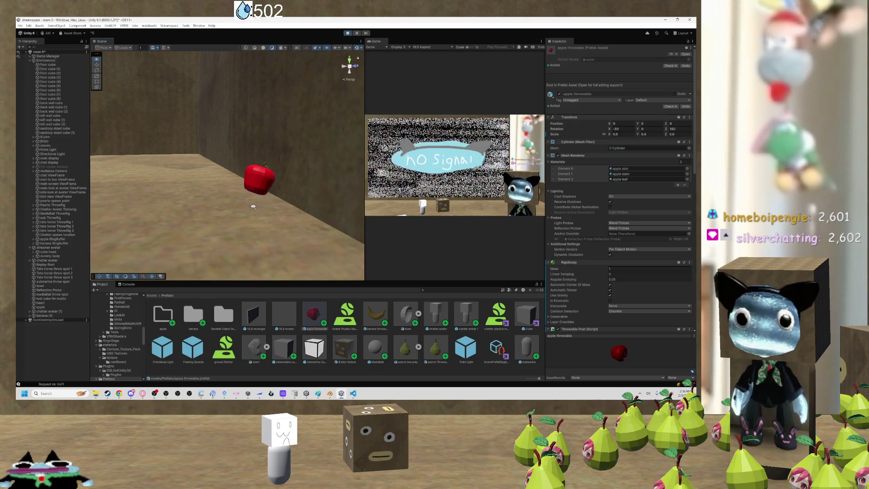
left_click_drag(254, 207, 113, 191)
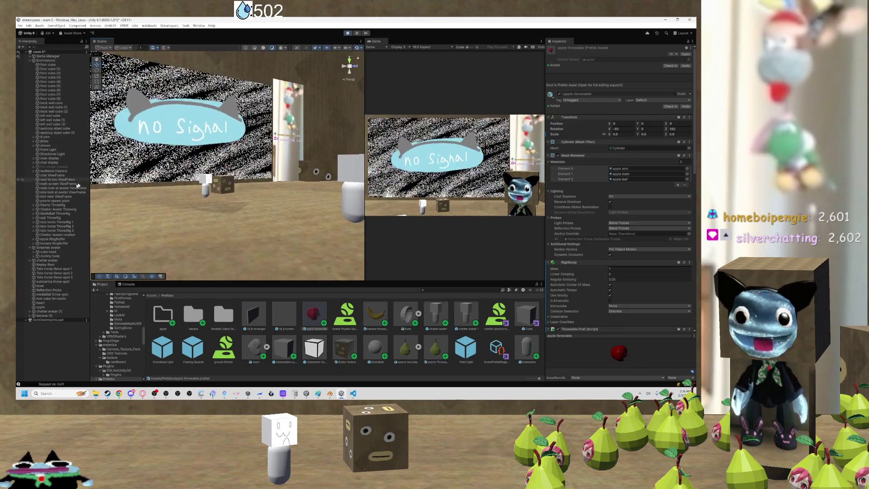
left_click(60, 238)
Frame and zoom the Scene view on the apple RingBuffer, then look around the room.
double_click(51, 240)
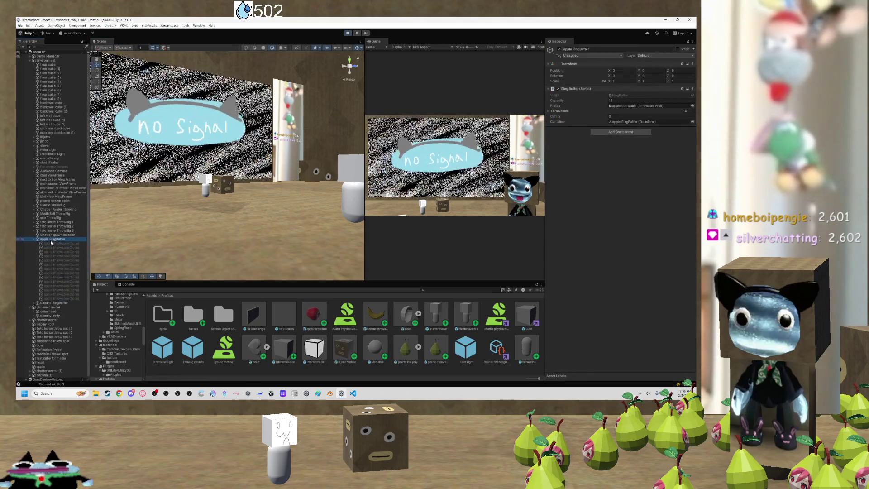
double_click(58, 239)
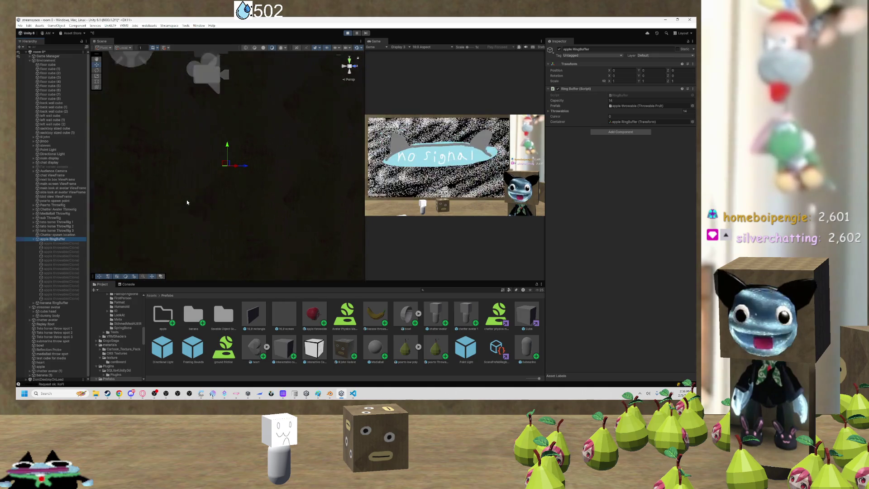
mouse_move(186, 199)
left_mouse_down()
mouse_move(267, 188)
mouse_move(258, 190)
left_mouse_up()
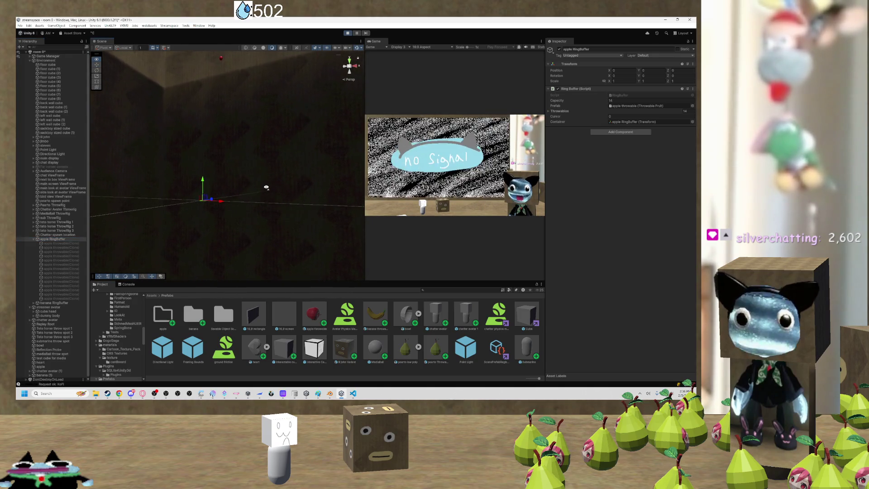
Select all fourteen apple throwable clones, then stop play mode.
left_click(64, 243)
left_click(61, 299, "shift")
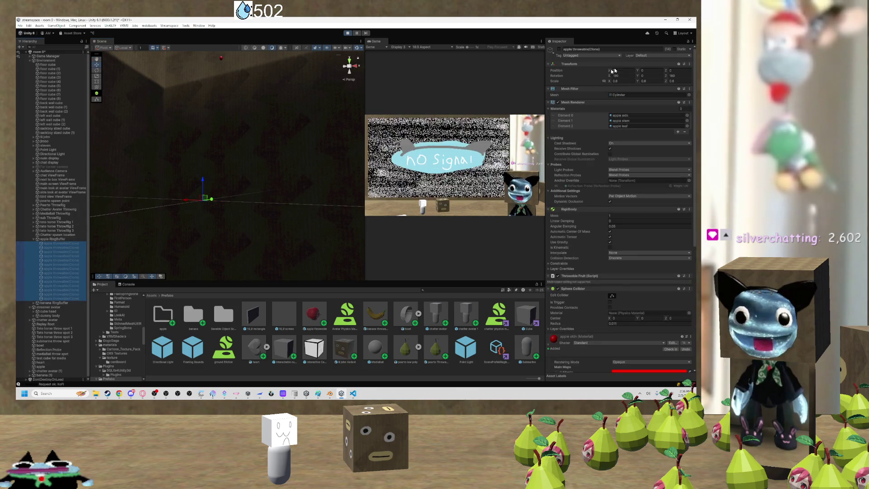
mouse_move(247, 263)
left_mouse_down()
mouse_move(291, 246)
mouse_move(306, 322)
left_mouse_up()
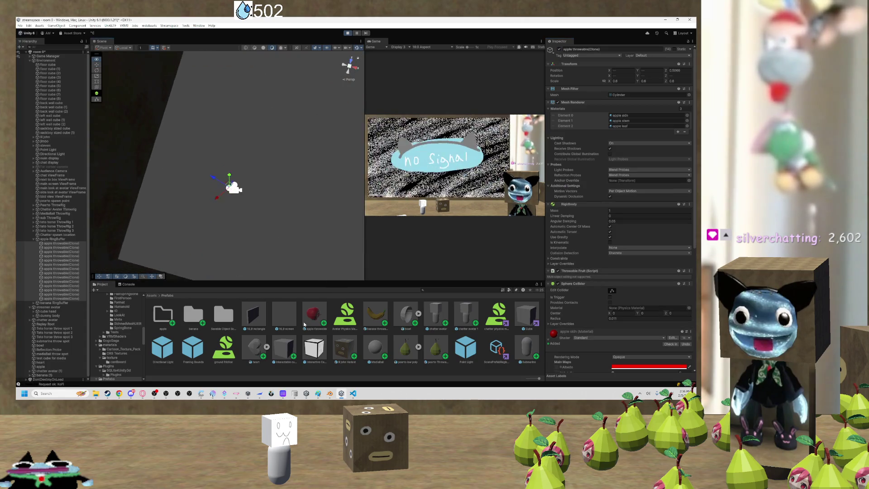
left_click(348, 34)
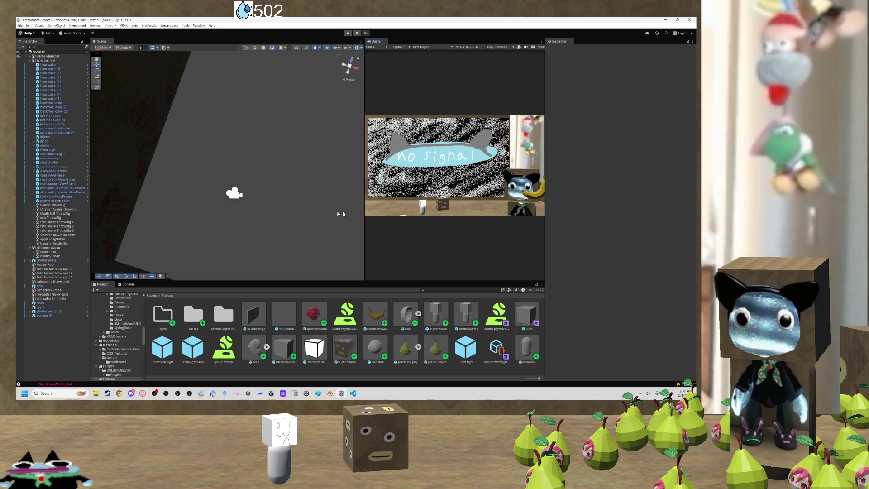
mouse_move(308, 229)
left_mouse_down()
mouse_move(272, 240)
mouse_move(284, 226)
mouse_move(223, 263)
left_mouse_up()
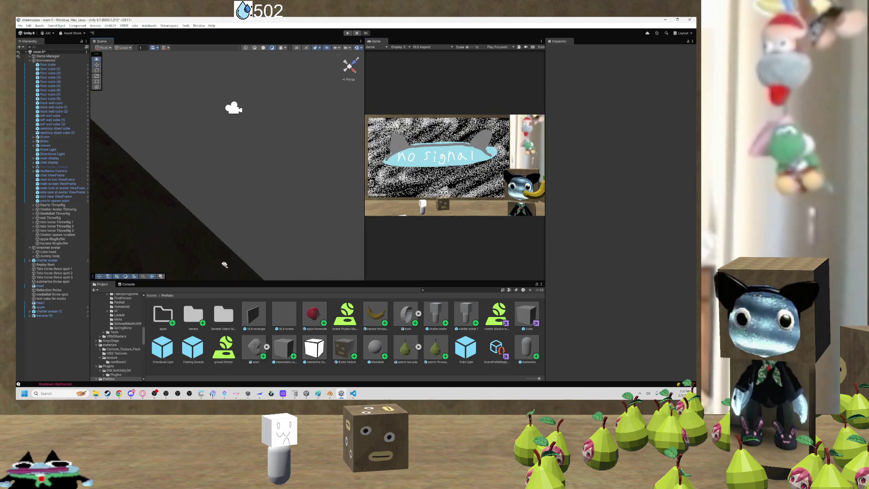
Frame jimbo, orbit out to a wide room view, then bring up the Paint fruit sketch.
double_click(44, 141)
left_click_drag(239, 172, 455, 58)
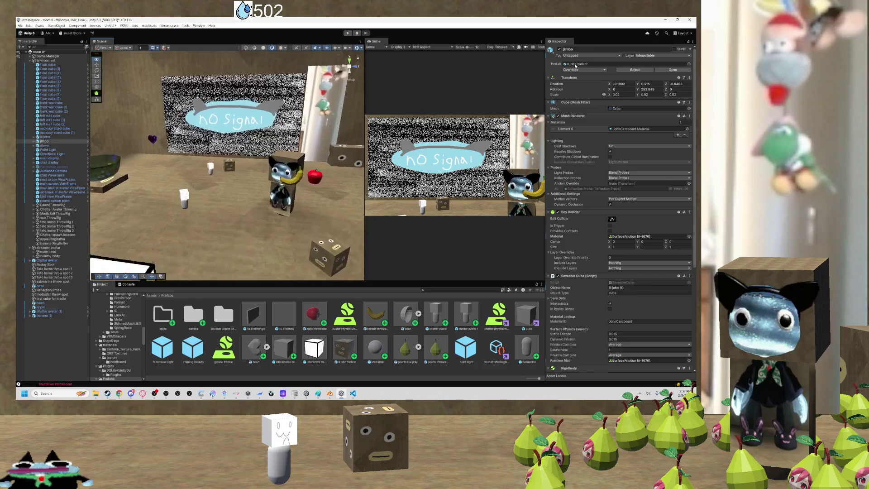
left_click_drag(307, 174, 328, 152)
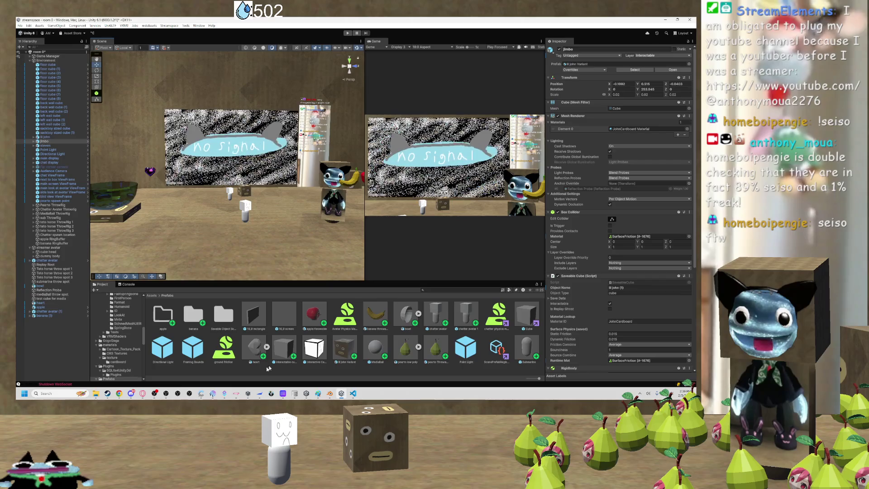
left_click(318, 393)
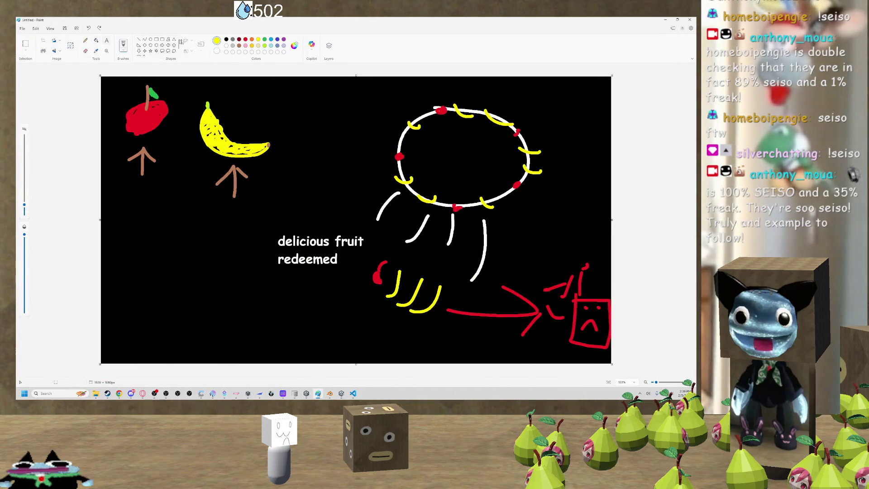
Add a white note below the apple: rule 1, fruits can't collide until touching the streamer.
left_click(226, 46)
left_click(136, 209)
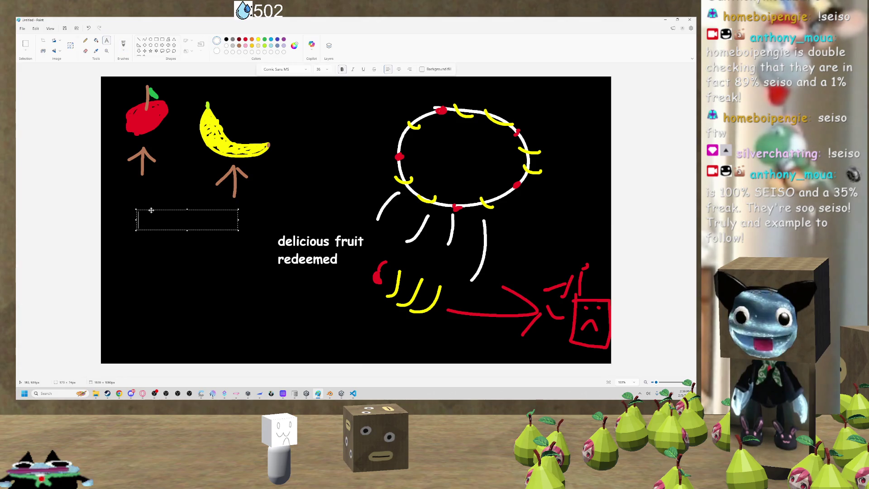
type("1")
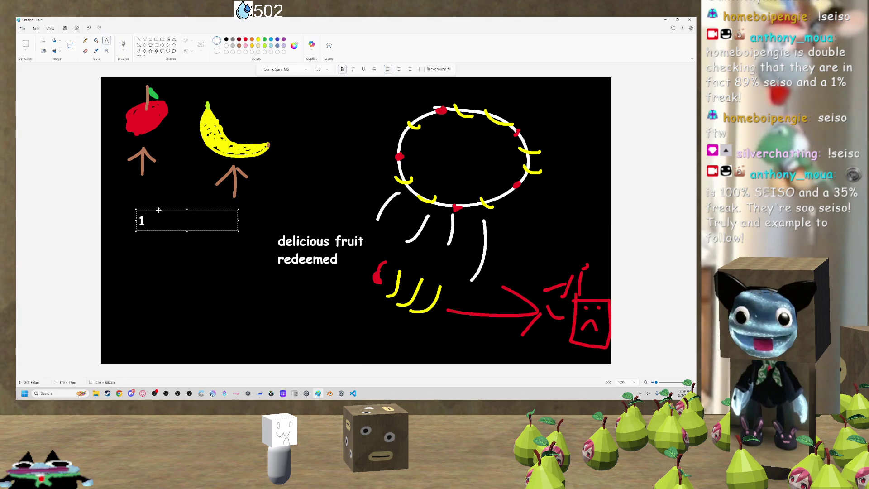
type(": they ca")
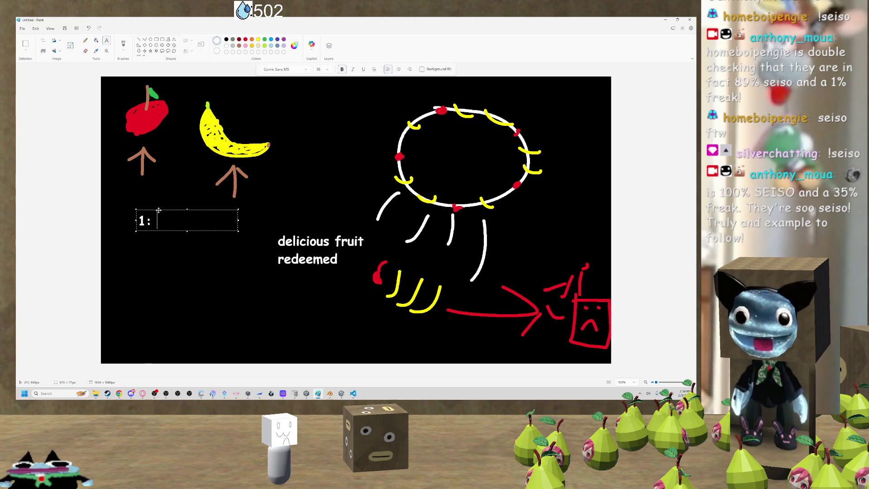
key("BackSpace")
key("BackSpace")
type("ot c")
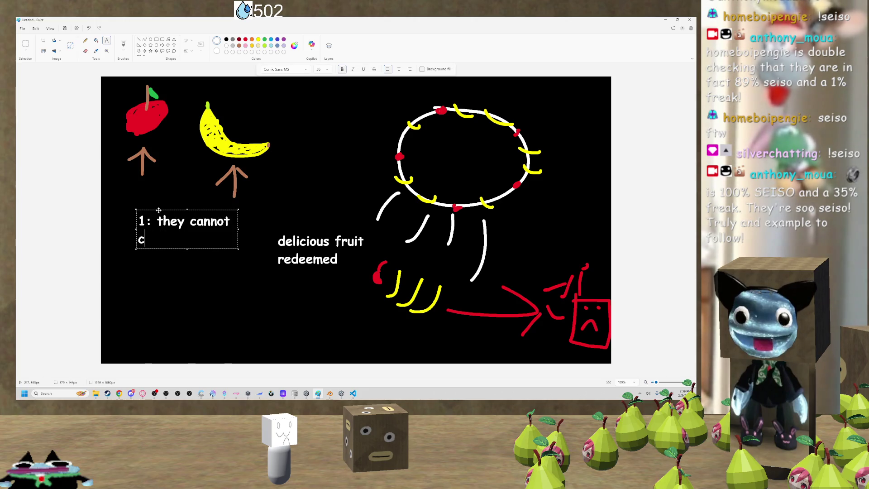
type("oleach ")
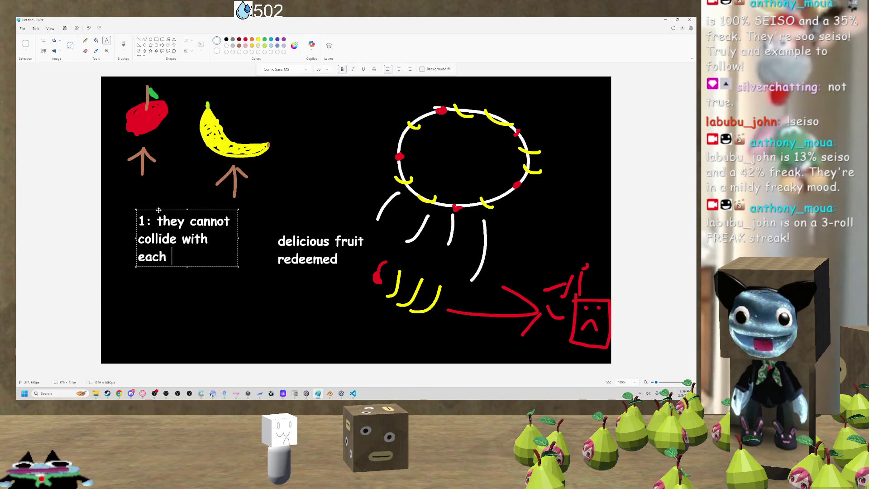
type("l after they make contac")
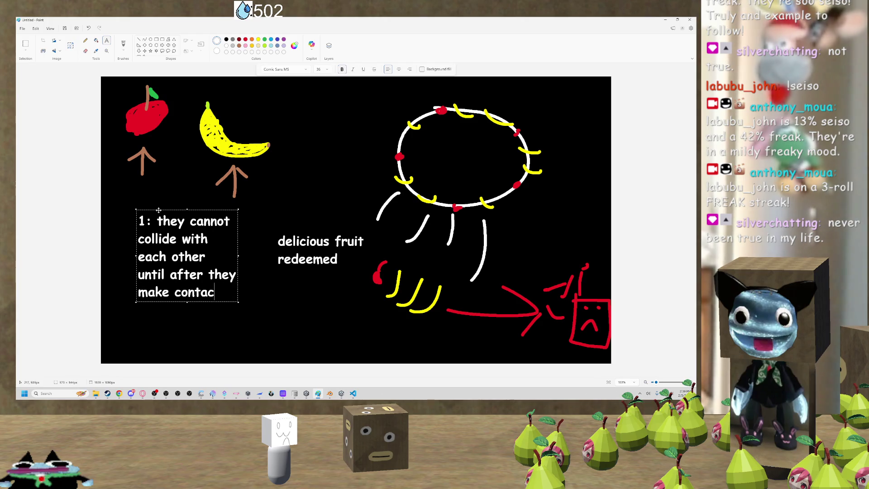
type(" anthony")
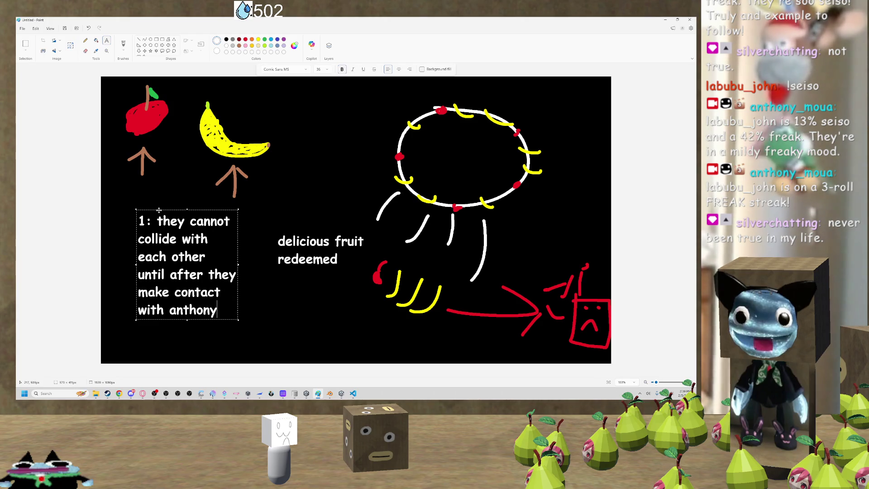
Widen the rule 1 note box and select all its text for resizing.
mouse_move(241, 262)
left_mouse_down()
mouse_move(449, 278)
mouse_move(626, 309)
mouse_move(335, 308)
left_mouse_up()
key("ctrl+a")
left_click(327, 70)
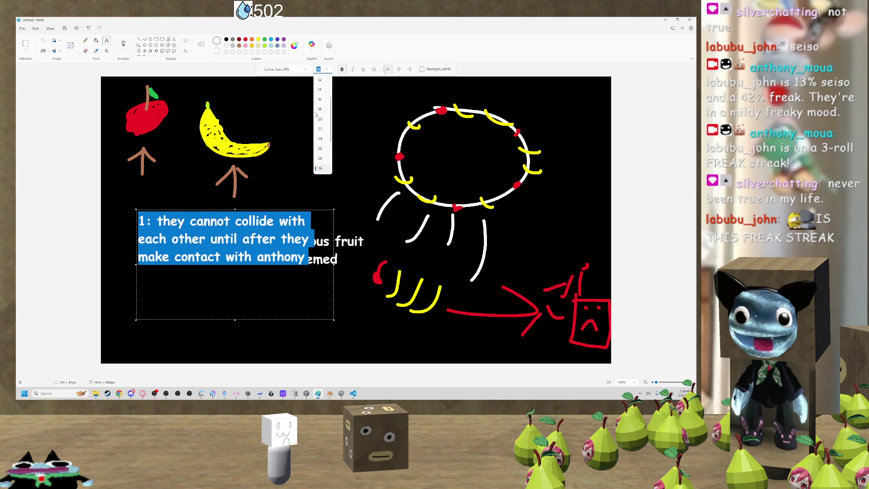
Set the note text to 18 pt, narrow the box, and move it beside the redeemed caption.
left_click(322, 143)
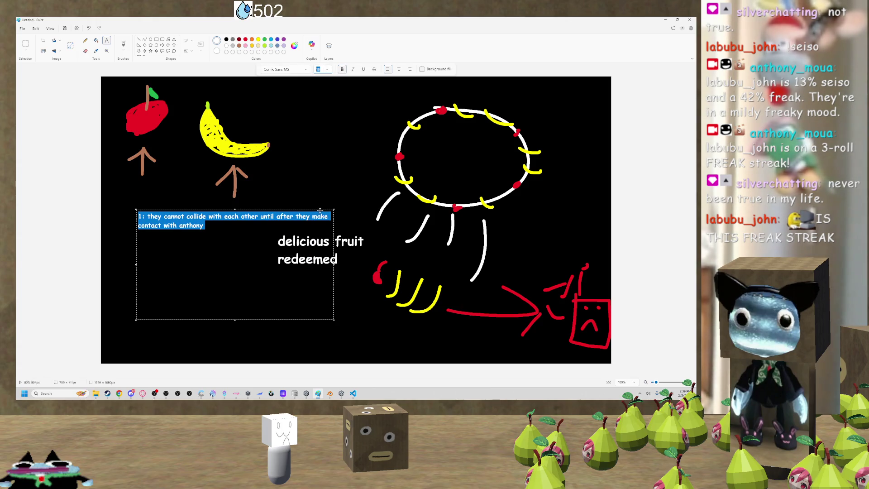
left_click_drag(334, 263, 306, 262)
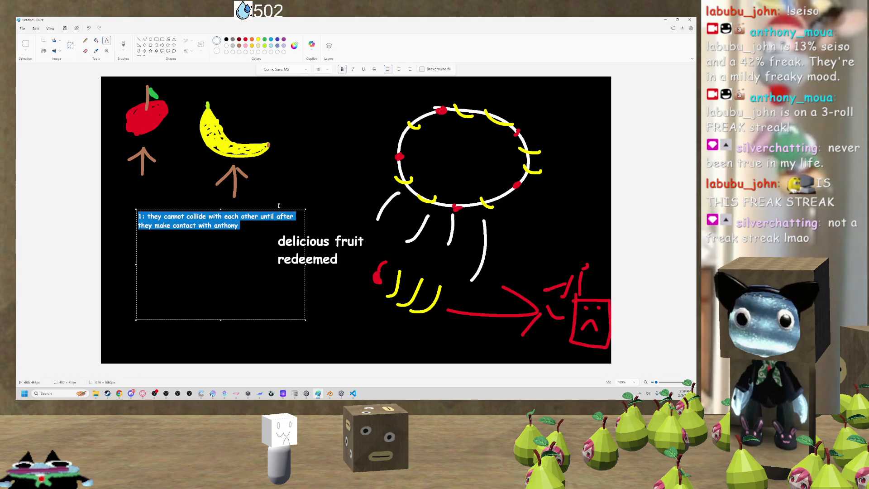
left_click_drag(278, 211, 247, 237)
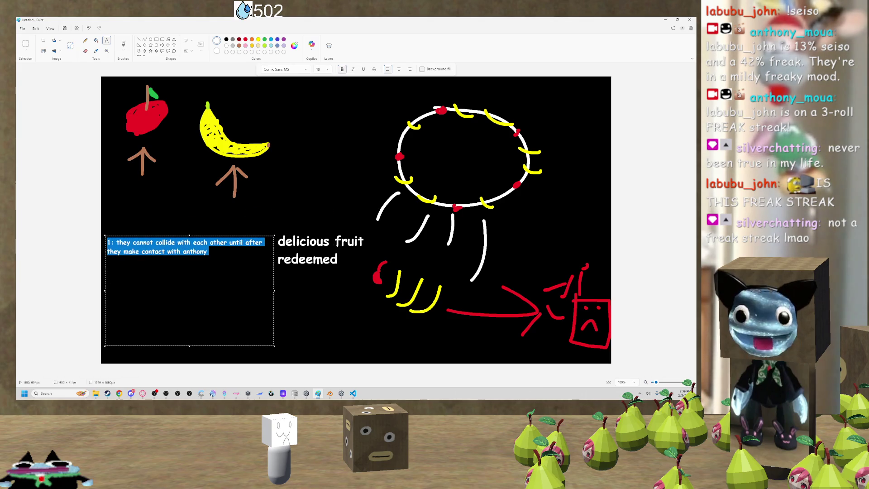
Capitalise the streamer's name and add rule 2: spawn in a random spot within a small radius.
key("BackSpace")
key("BackSpace")
key("BackSpace")
type("Anthony")
key("Return")
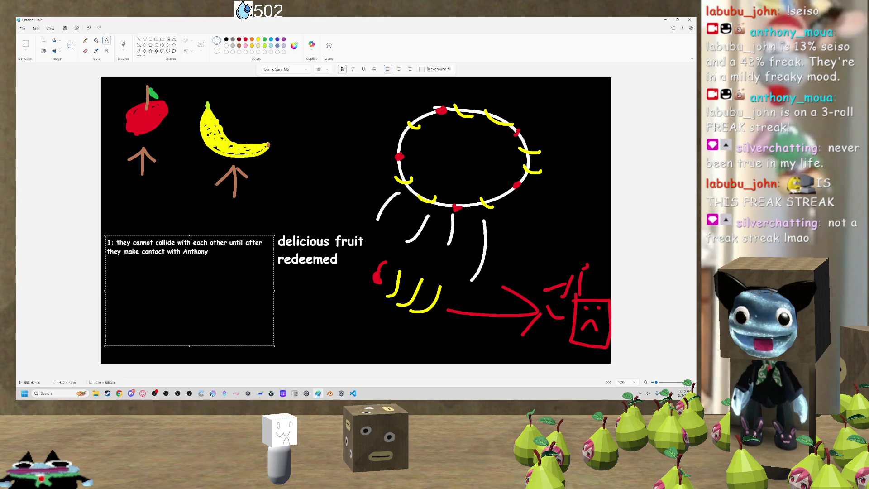
type("2: ")
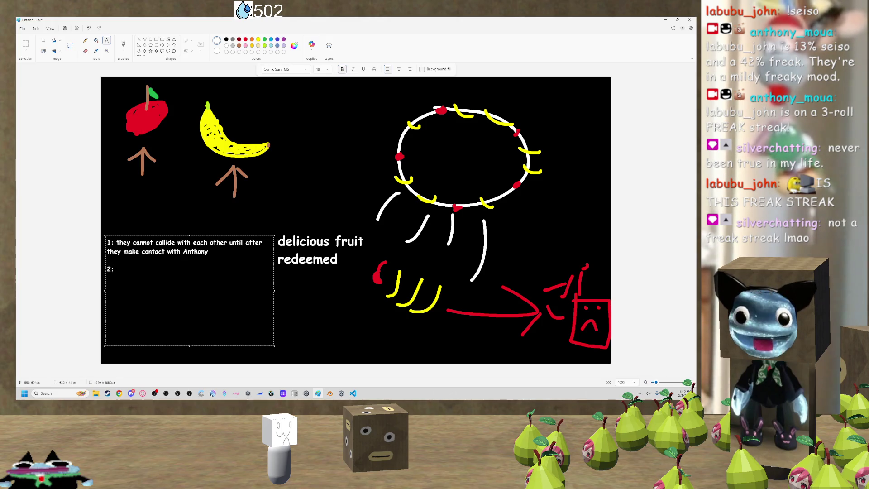
type("they sp")
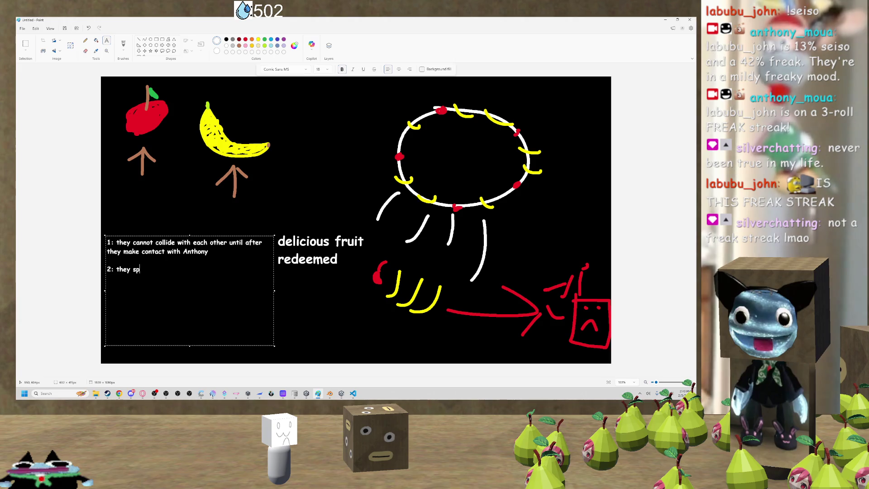
type("awn withina")
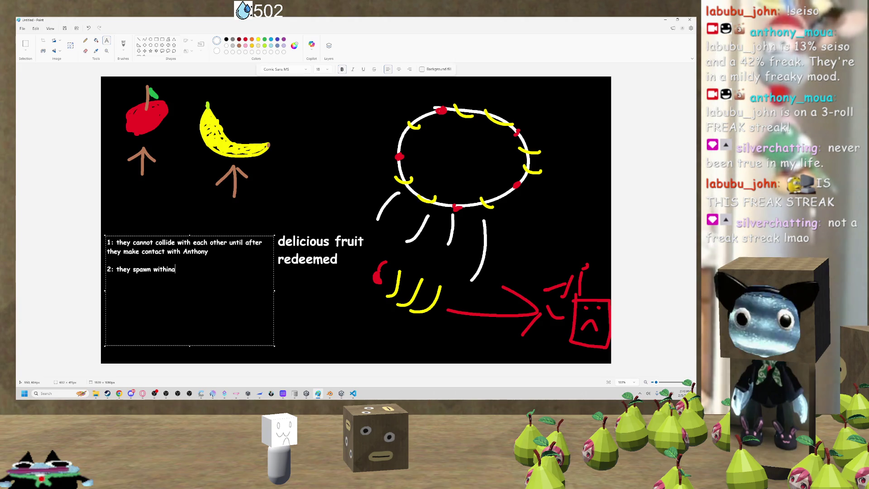
key("BackSpace")
key("BackSpace")
key("BackSpace")
key("BackSpace")
key("BackSpace")
key("BackSpace")
key("BackSpace")
type("in a r")
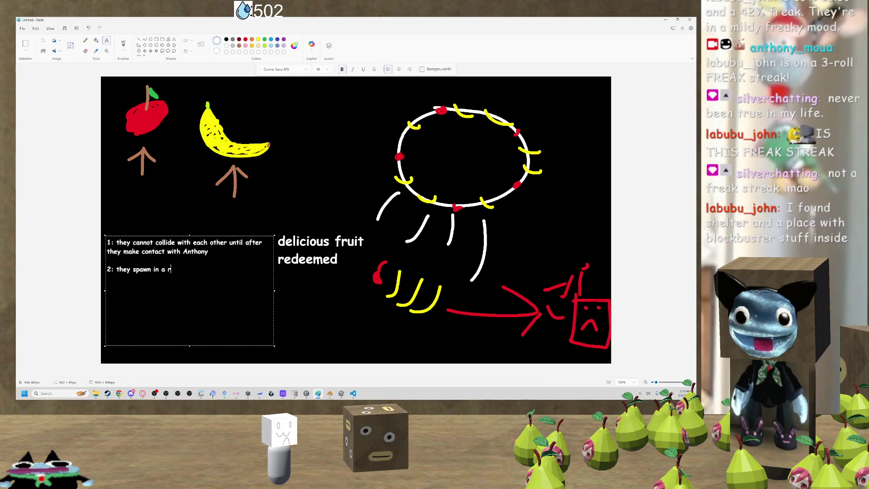
type("andom spot within a smal")
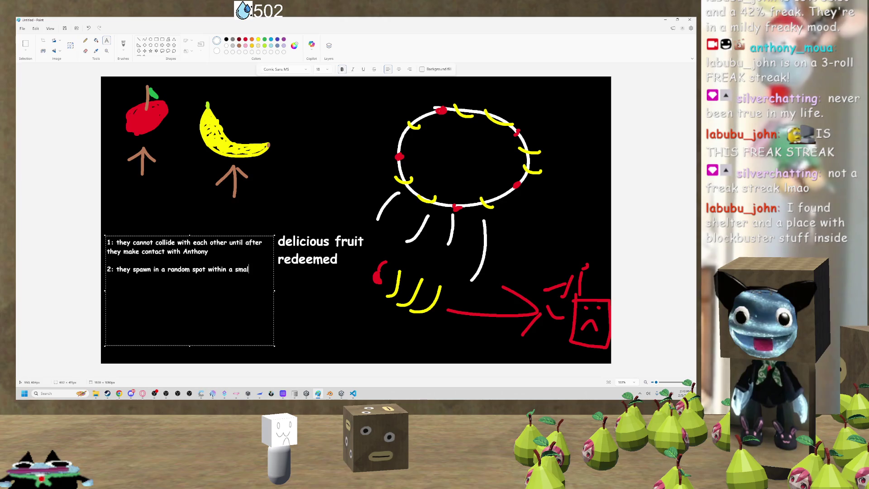
type("l radius")
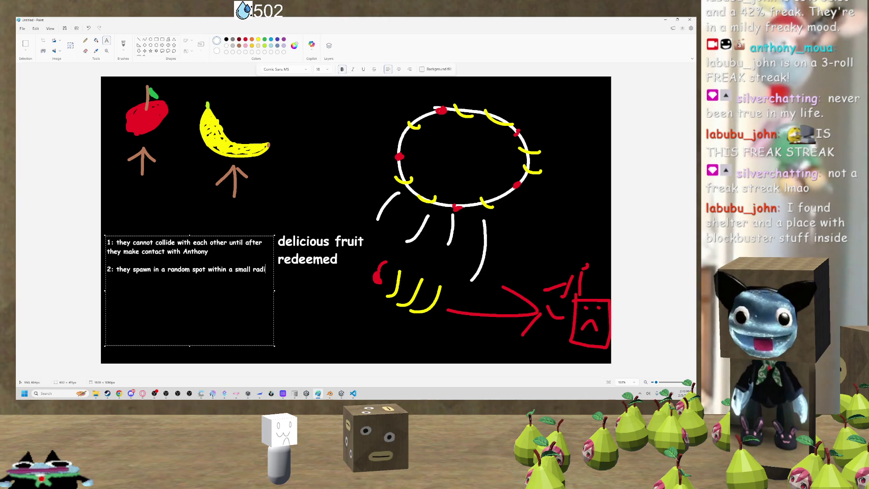
key("Return")
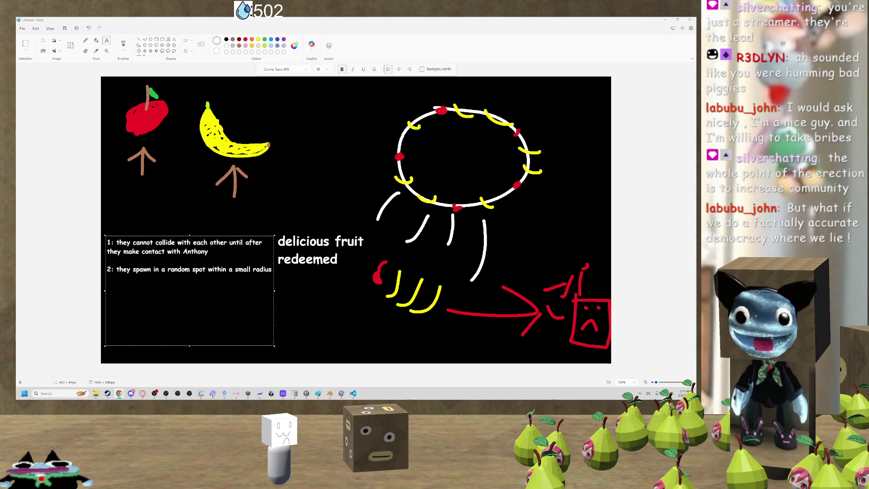
Switch to the browser's 'bad piggies cover' YouTube search results.
key("alt+Tab")
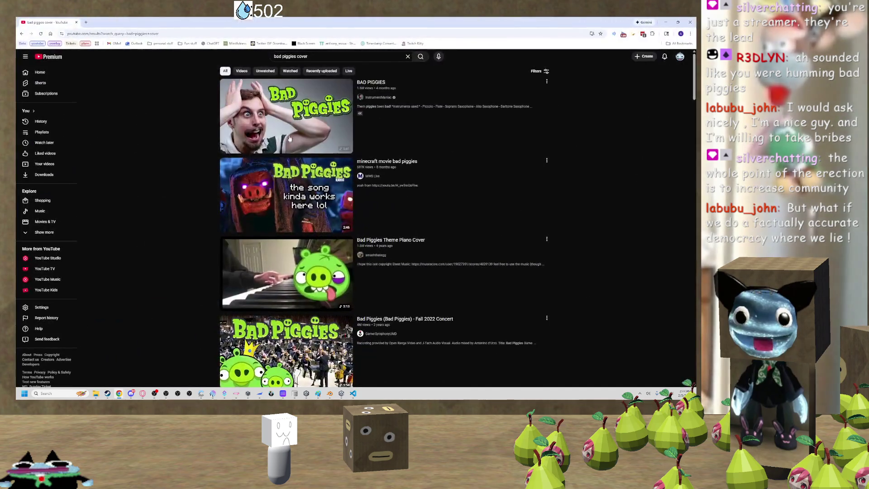
Play the BAD PIGGIES cover video through to its 2:40 end, then return to Paint.
left_click(287, 121)
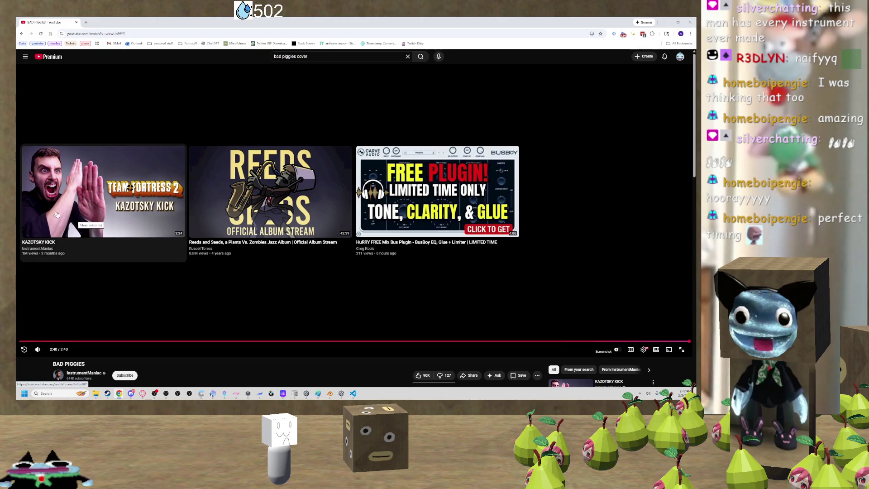
scroll(57, 214, "down", 1)
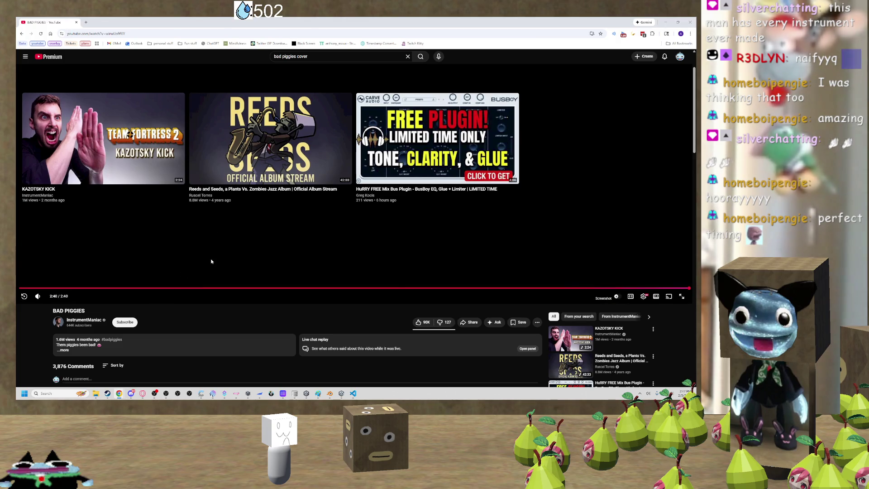
scroll(442, 296, "down", 2)
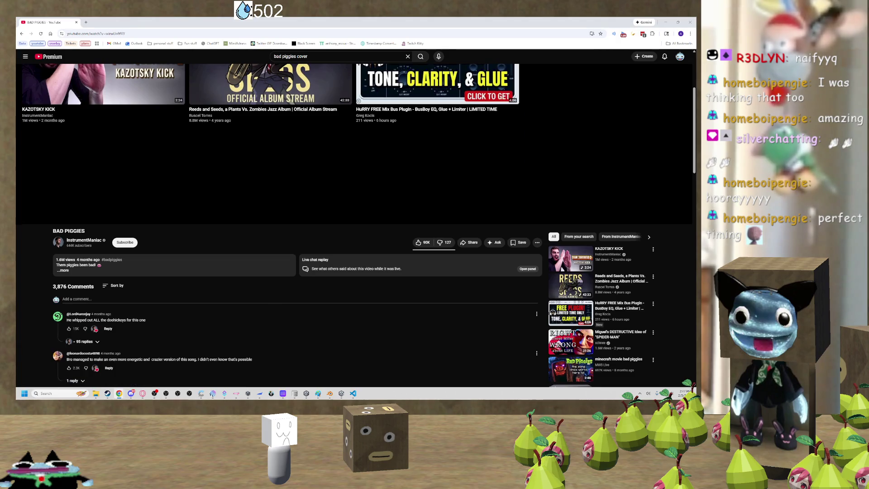
scroll(215, 290, "up", 2)
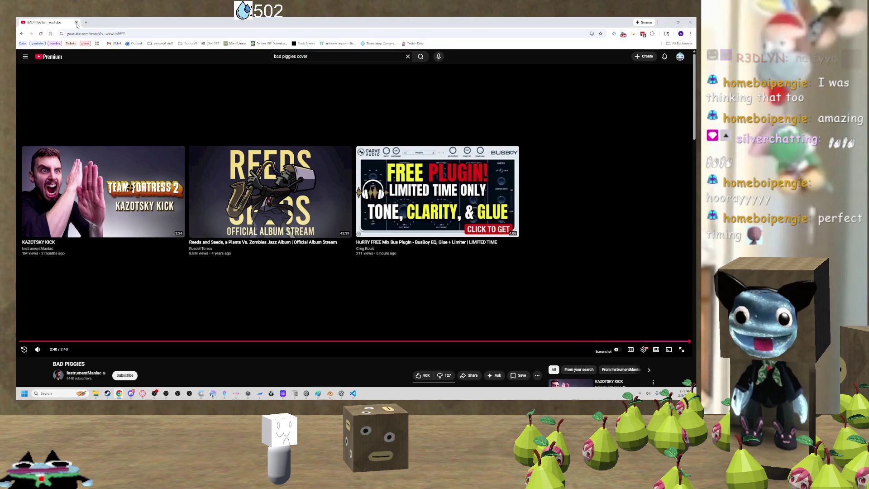
key("alt+Tab")
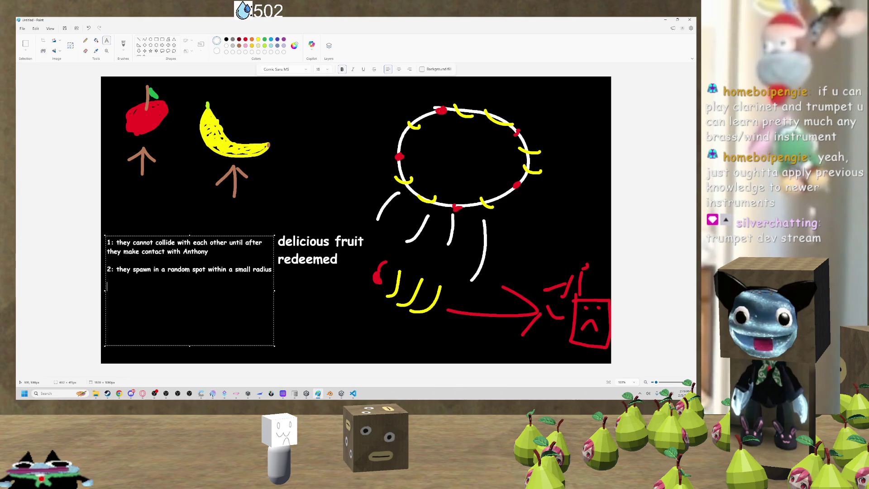
Add rule 3, 'triggered by delicious fruit', commit the note, and fly around Unity's room scene.
type("3:")
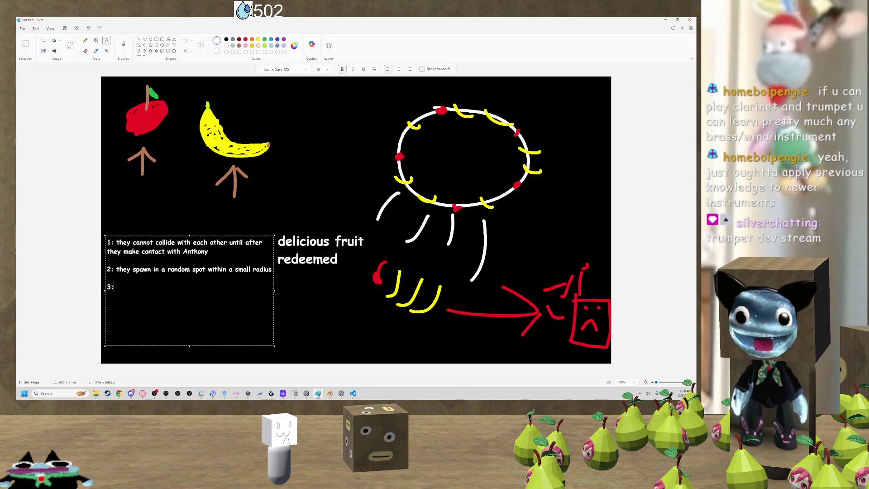
type("ered by del")
type("icious fruit")
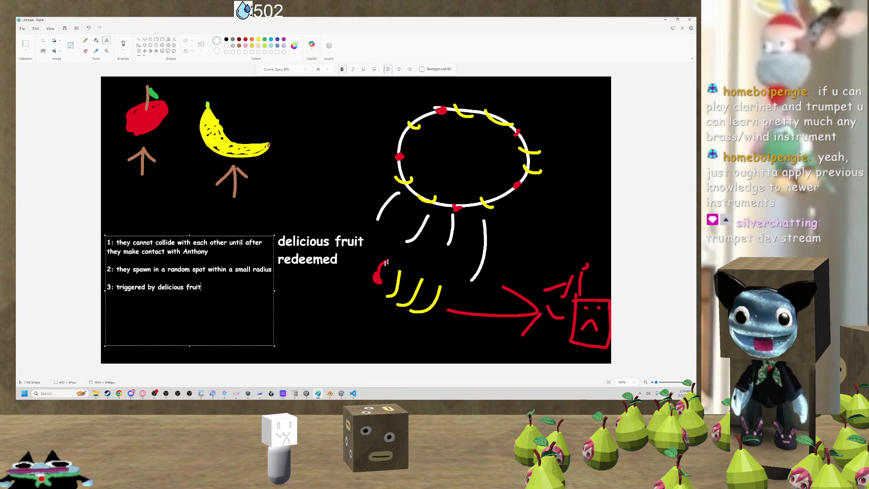
left_click(288, 306)
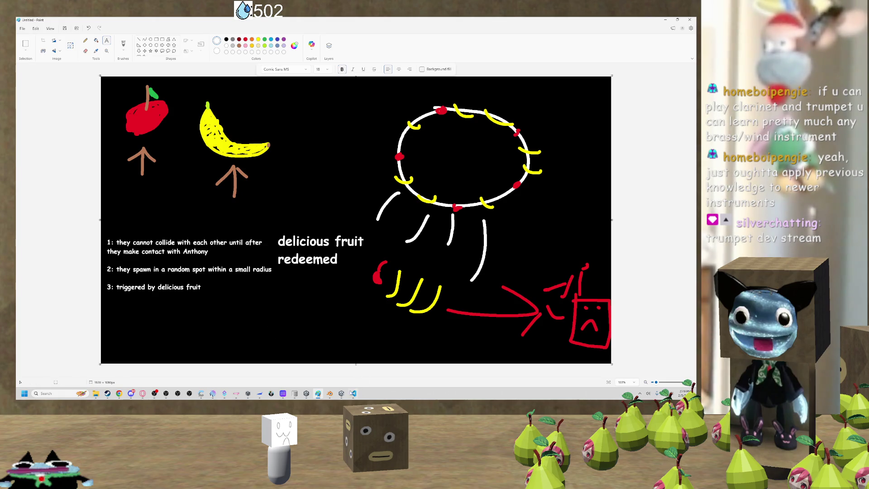
key("alt+Tab")
mouse_move(279, 184)
left_mouse_down()
mouse_move(360, 176)
mouse_move(290, 182)
mouse_move(302, 203)
mouse_move(250, 205)
left_mouse_up()
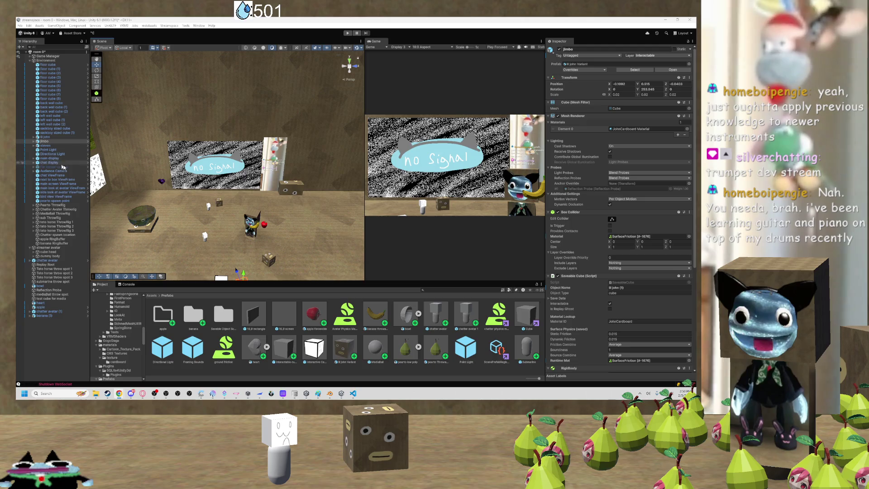
Duplicate Pearto ThrowRig and rename the copy to 'Delicious Fruit ThrowRig', removing the (1) suffix.
left_click(63, 205)
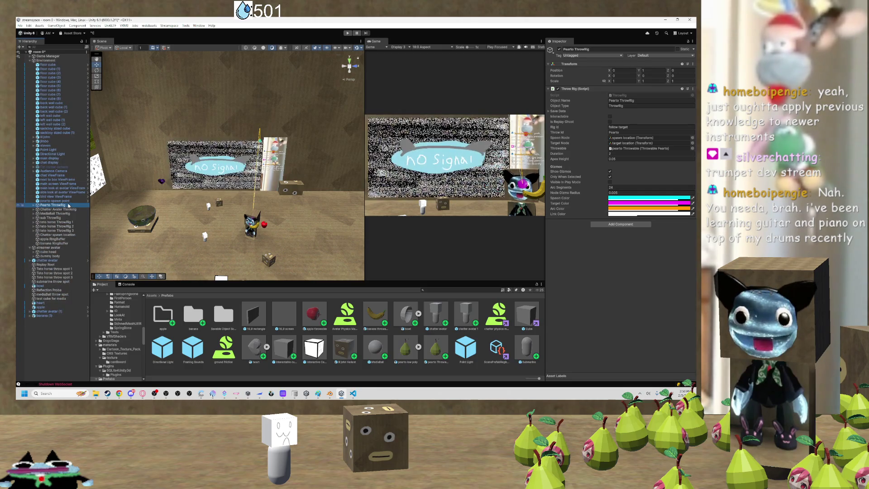
key("ctrl+d")
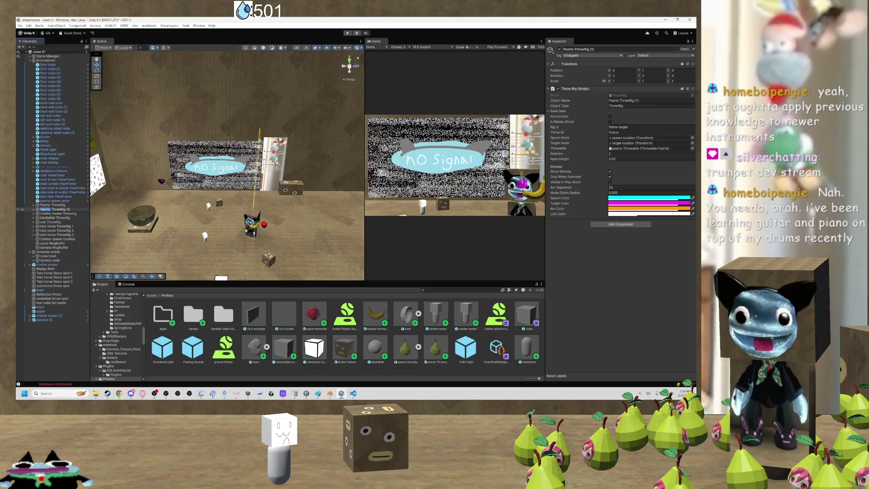
type("fruit")
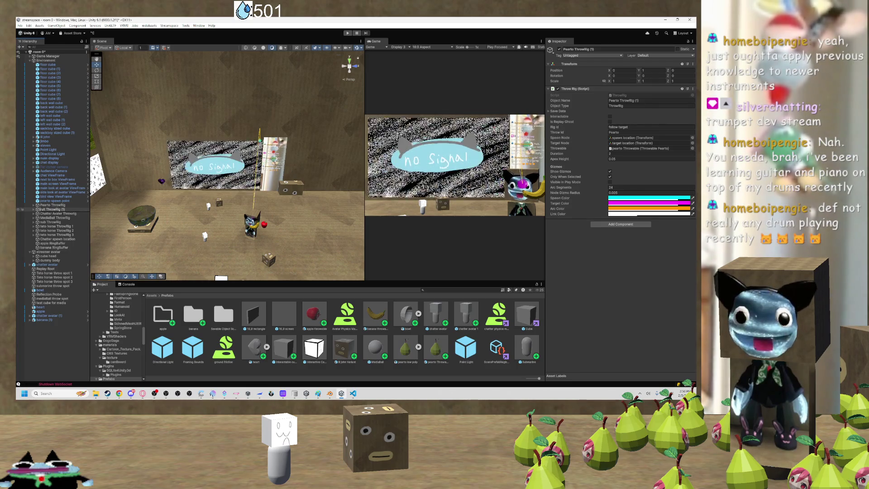
type("Delico")
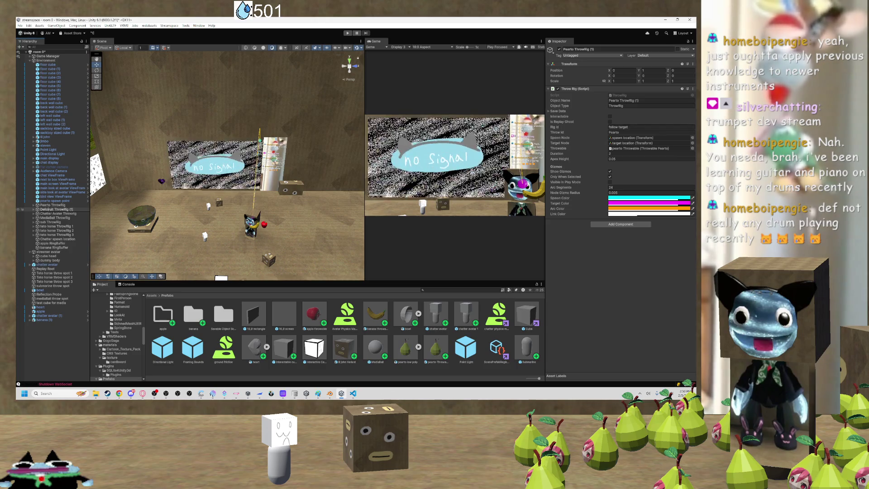
key("Delete")
type("Fruit")
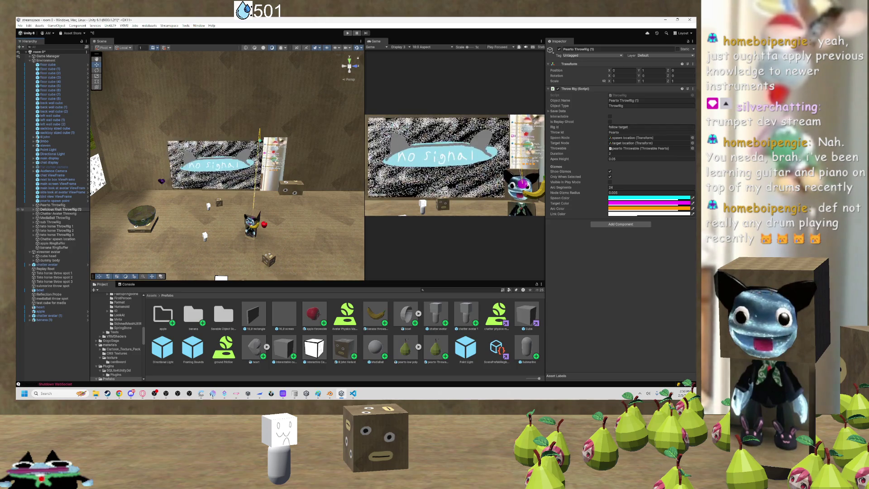
key("BackSpace")
key("BackSpace")
key("BackSpace")
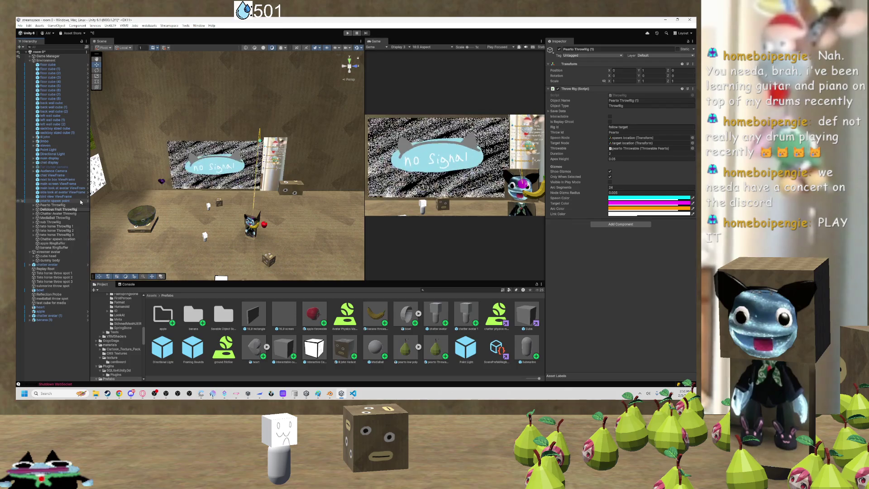
Review the Delicious Fruit ThrowRig's Throw Rig settings, then bring the YouTube browser window up full size.
left_click(58, 209)
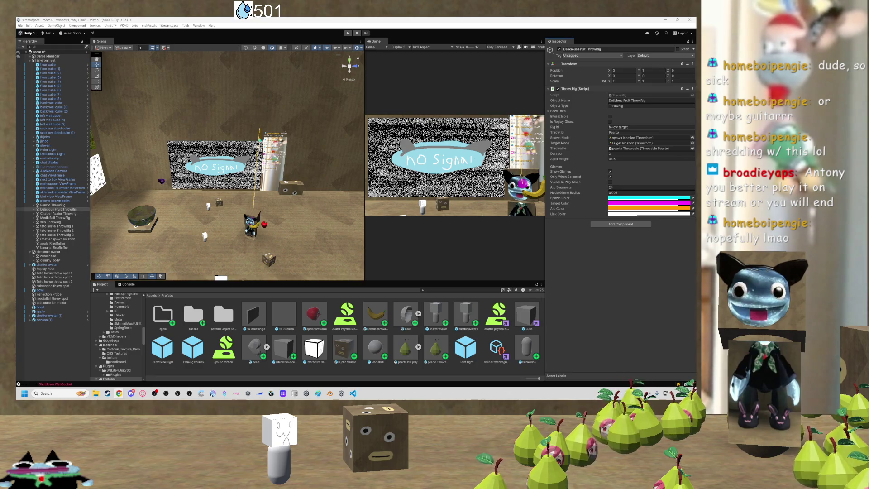
mouse_move(18, 128)
left_mouse_down()
mouse_move(240, 128)
mouse_move(240, 25)
left_mouse_up()
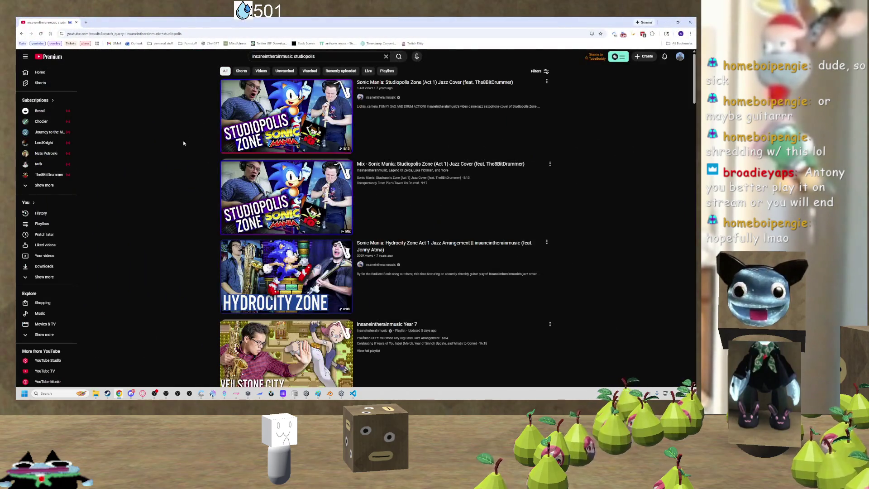
Open the Sonic Mania Studiopolis Zone (Act 1) Jazz Cover from the search results.
mouse_move(249, 137)
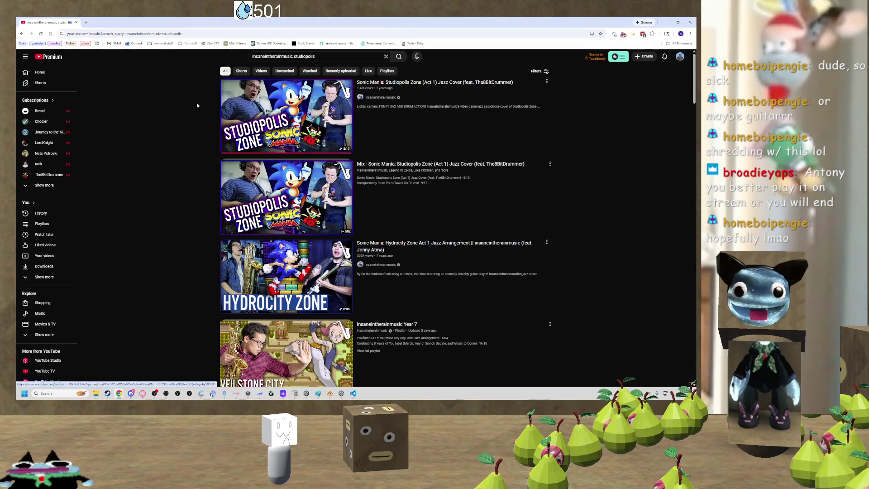
mouse_move(222, 100)
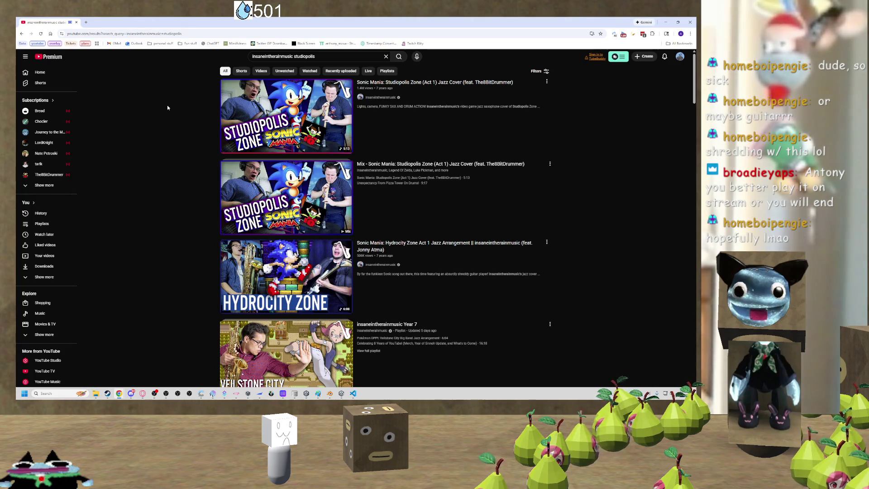
mouse_move(269, 86)
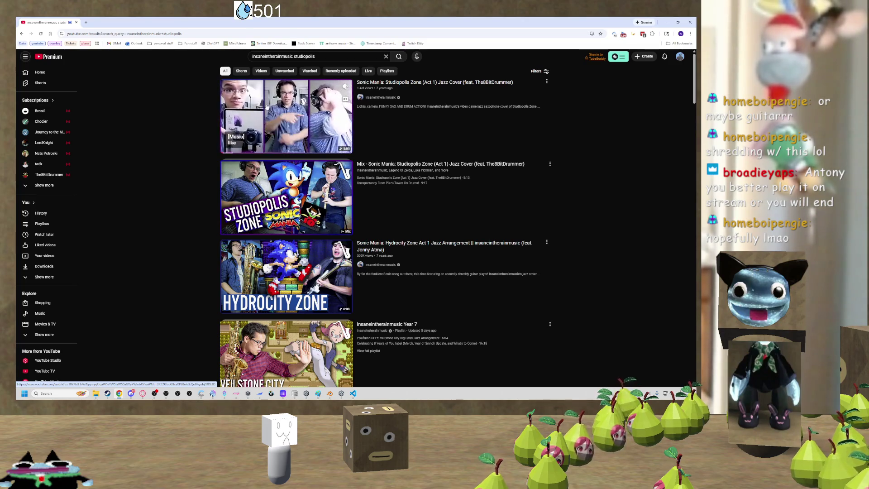
left_click(267, 107)
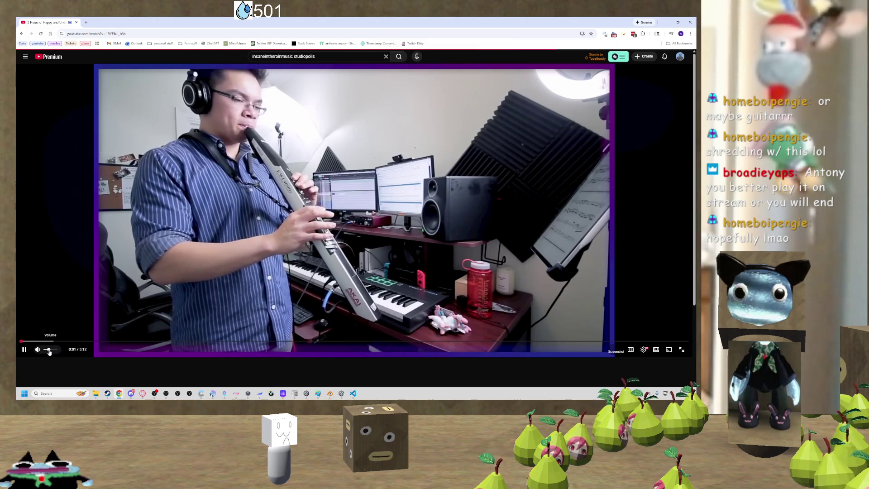
Restart the Studiopolis jazz cover from 0:00 and switch back to the Unity editor.
left_click(85, 287)
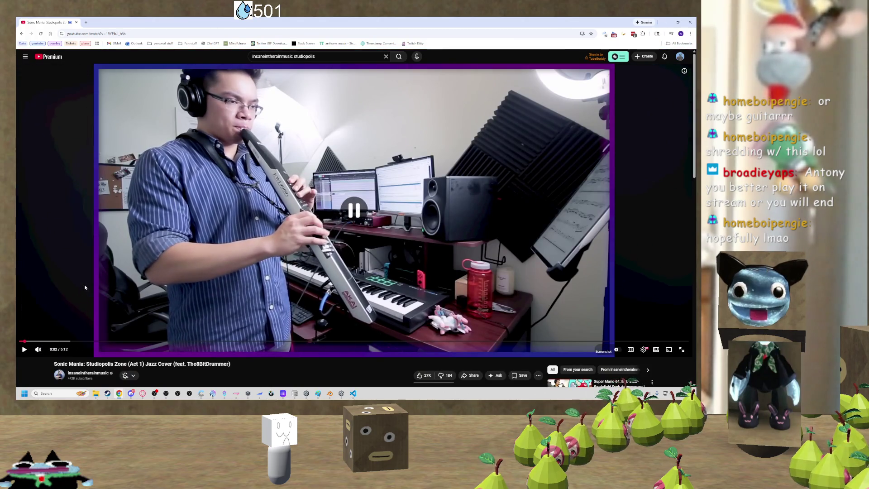
key("0")
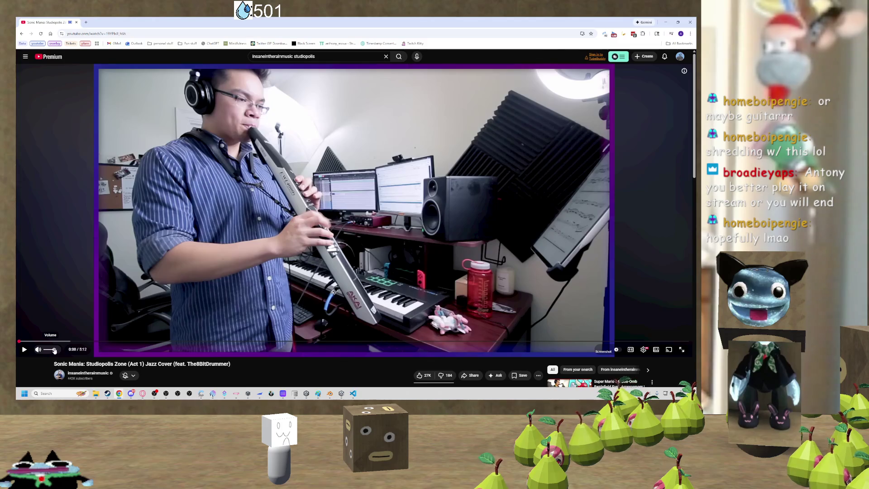
left_click(172, 262)
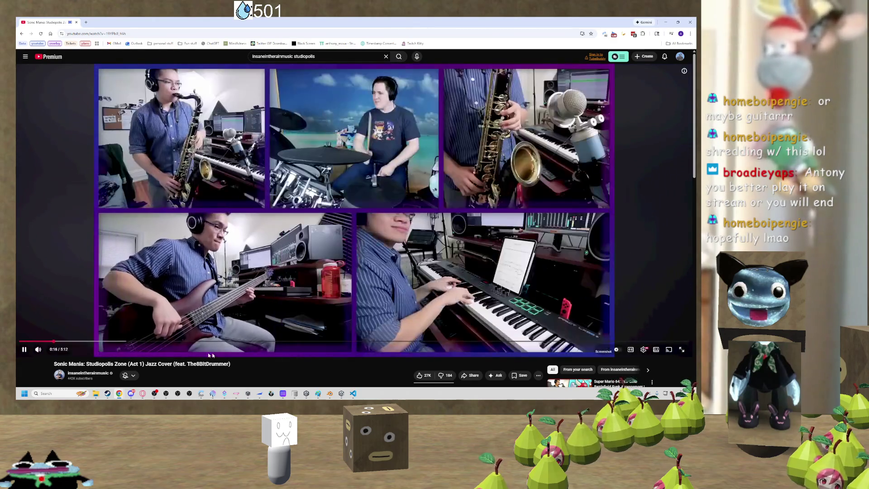
mouse_move(50, 352)
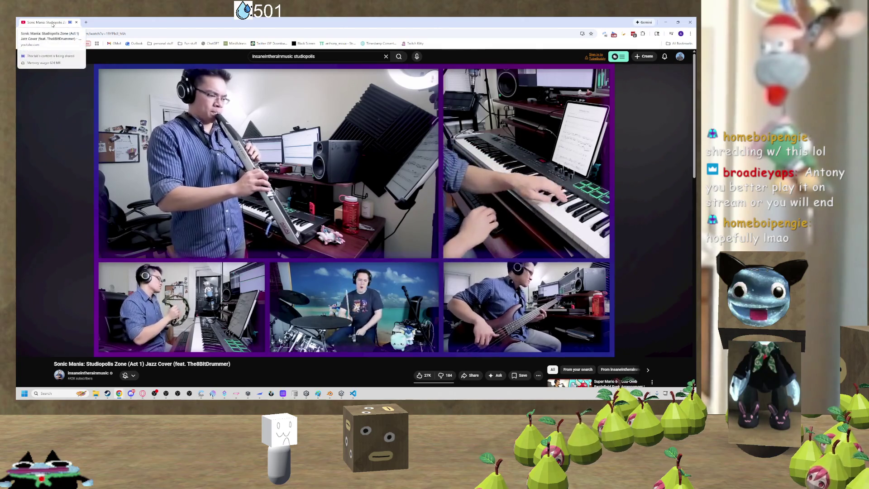
key("alt+Tab")
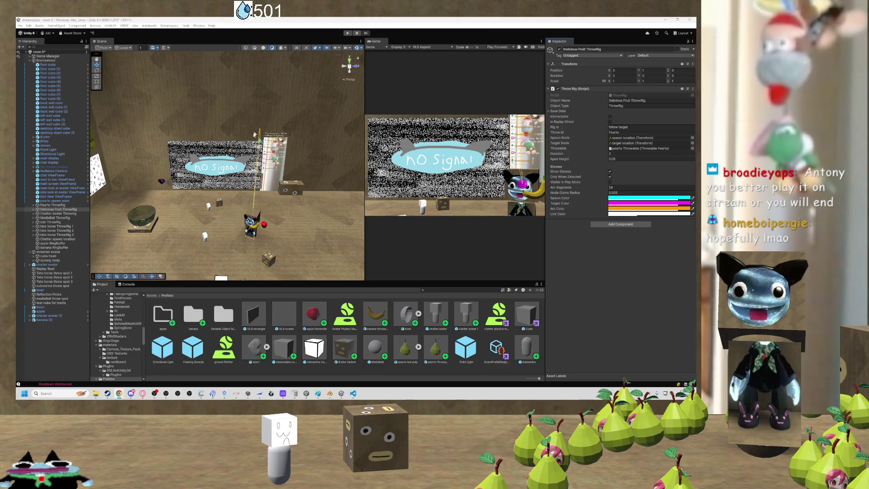
Fly the Scene camera toward the No Signal screen and select the left wall cube.
left_click_drag(251, 152, 278, 154)
left_click_drag(222, 174, 223, 174)
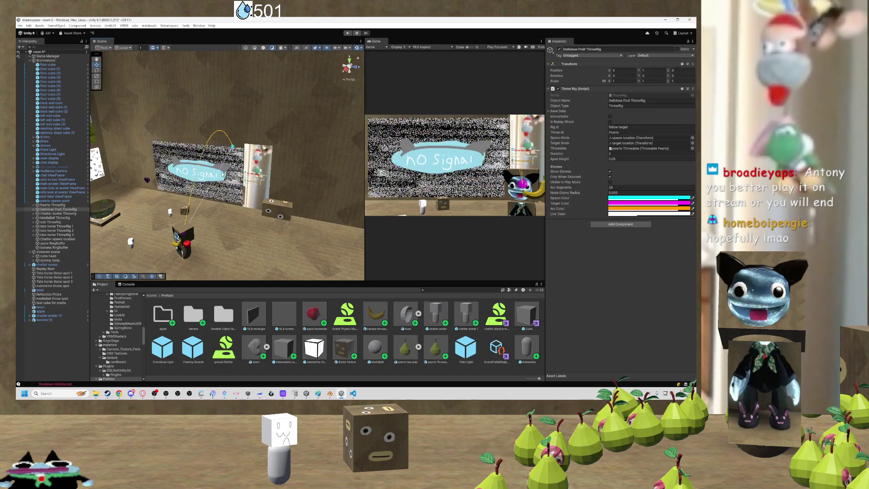
mouse_move(223, 174)
left_mouse_down()
mouse_move(283, 179)
mouse_move(298, 200)
mouse_move(257, 194)
mouse_move(244, 179)
mouse_move(261, 183)
mouse_move(243, 169)
mouse_move(275, 174)
mouse_move(247, 163)
left_mouse_up()
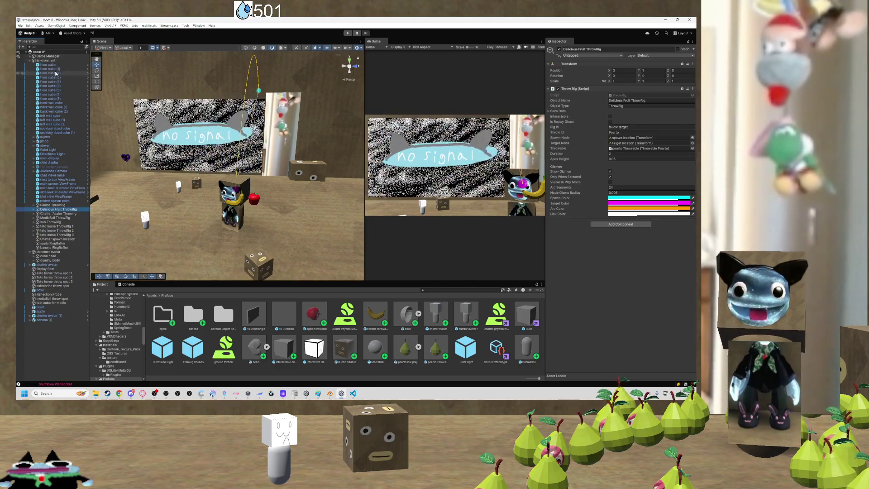
left_click(57, 116)
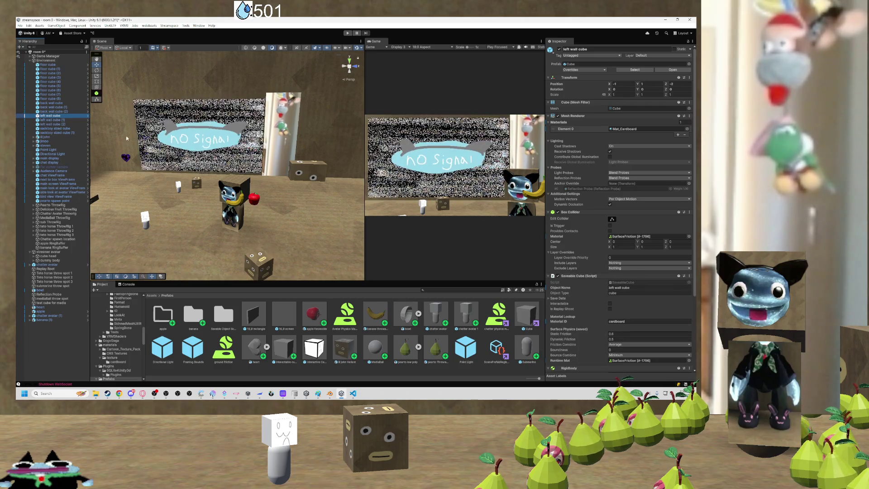
Orbit and tilt the view up at the wall, then bring up the Environment group's context options.
scroll(100, 145, "down", 2)
mouse_move(225, 153)
left_mouse_down()
mouse_move(250, 165)
mouse_move(224, 151)
mouse_move(291, 152)
left_mouse_up()
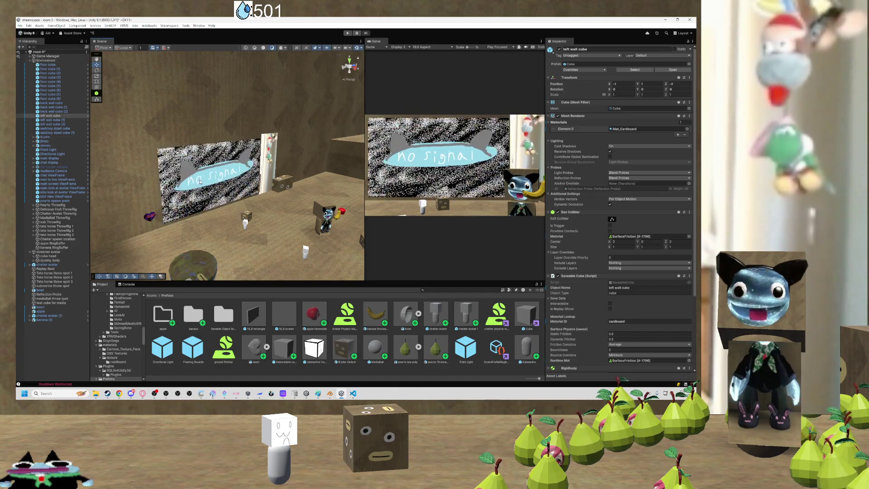
mouse_move(222, 193)
left_mouse_down()
mouse_move(205, 167)
mouse_move(195, 173)
left_mouse_up()
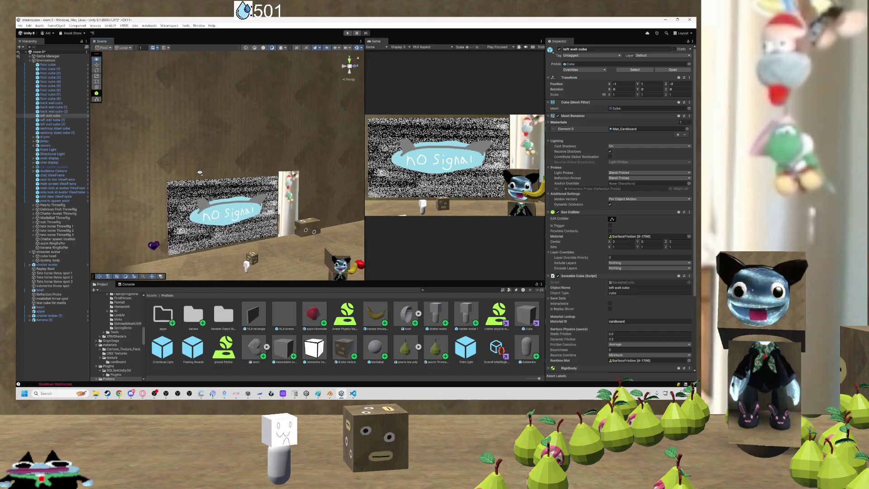
right_click(45, 60)
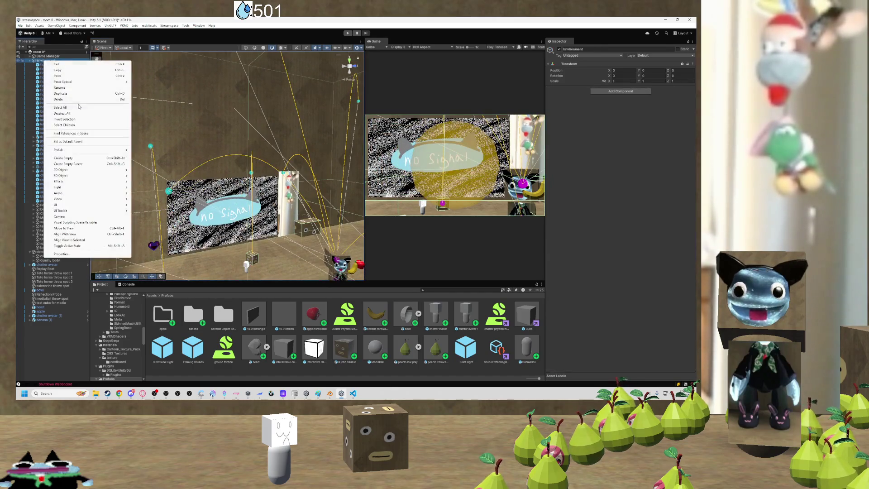
Create an empty object 'fruit spawn point' under Environment and frame it in the Scene view.
left_click(39, 60)
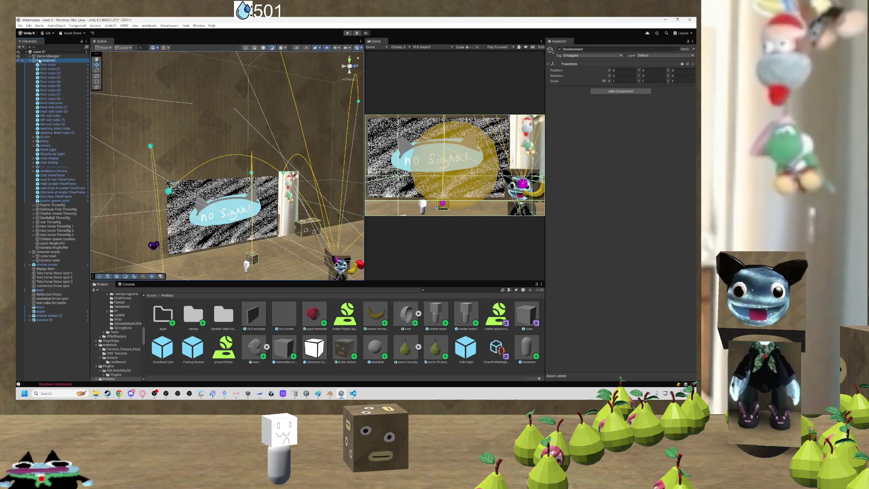
mouse_move(221, 133)
left_mouse_down()
mouse_move(317, 141)
mouse_move(143, 104)
left_mouse_up()
right_click(47, 61)
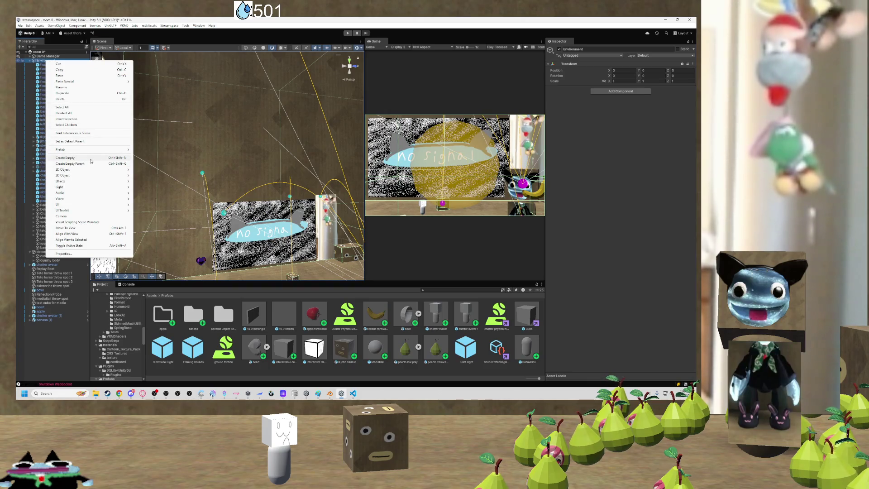
left_click(91, 158)
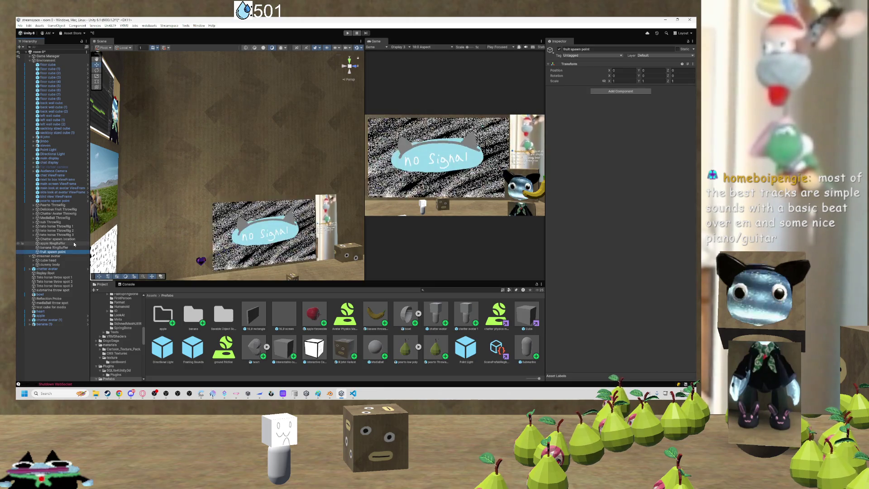
double_click(56, 253)
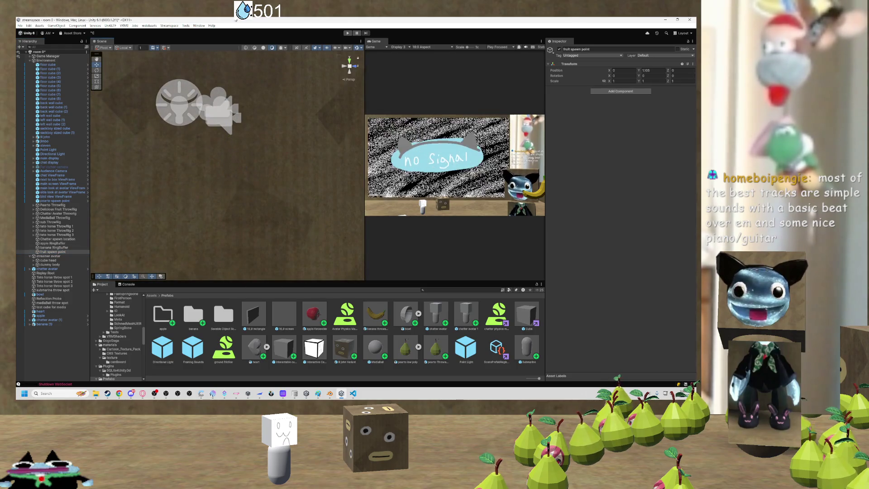
Orbit the room and place the fruit spawn point beside the bowl, left of the No Signal screen.
left_click_drag(228, 85, 235, 136)
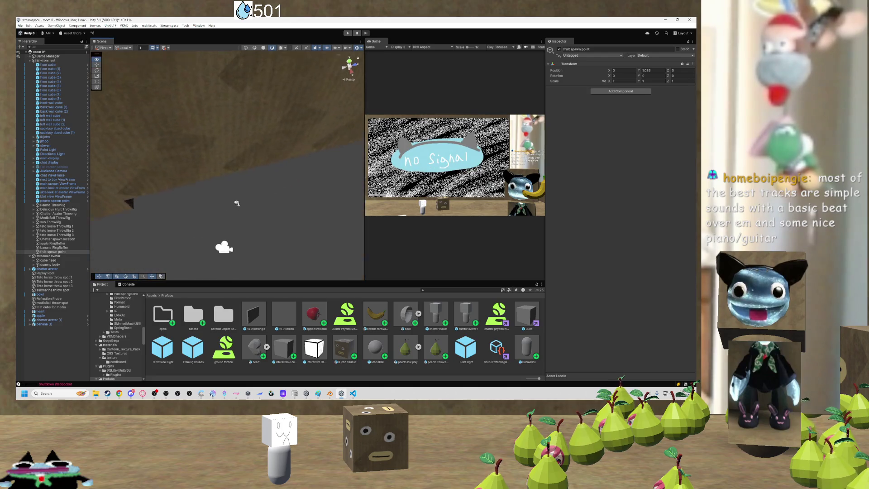
mouse_move(214, 166)
left_mouse_down()
mouse_move(207, 84)
mouse_move(237, 156)
mouse_move(196, 101)
left_mouse_up()
mouse_move(229, 238)
left_mouse_down()
mouse_move(204, 220)
mouse_move(239, 209)
mouse_move(239, 177)
left_mouse_up()
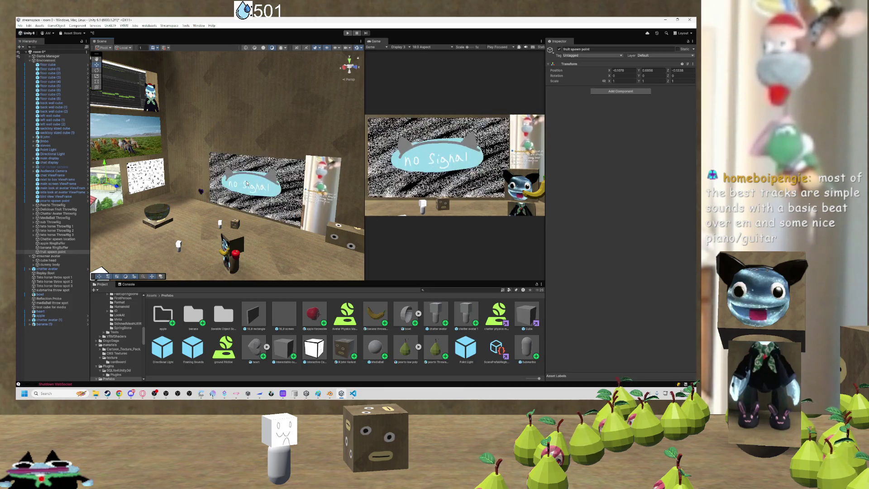
mouse_move(187, 184)
left_mouse_down()
mouse_move(246, 173)
mouse_move(215, 193)
mouse_move(172, 191)
mouse_move(207, 169)
mouse_move(196, 179)
mouse_move(249, 204)
mouse_move(205, 213)
left_mouse_up()
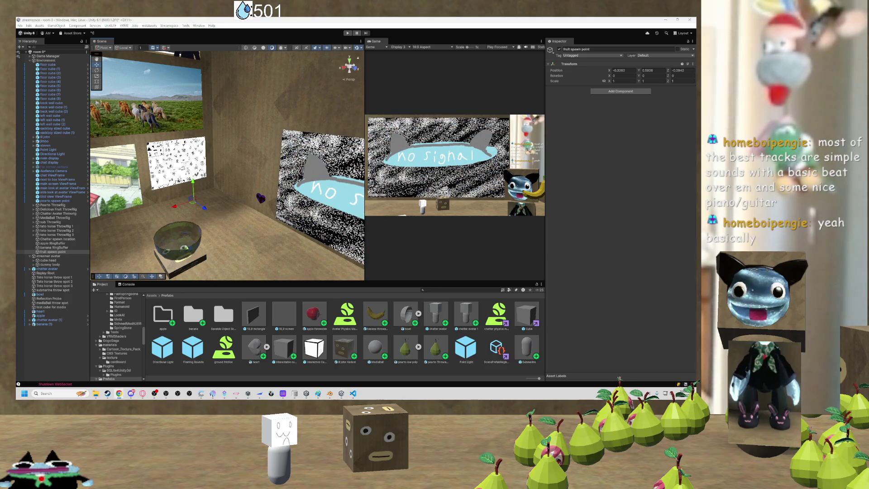
Orbit around the screen and bowl, nudging the fruit spawn point to X -0.354.
mouse_move(204, 213)
left_mouse_down()
mouse_move(244, 210)
mouse_move(248, 162)
mouse_move(213, 200)
mouse_move(166, 174)
mouse_move(199, 171)
mouse_move(208, 133)
mouse_move(235, 150)
mouse_move(405, 148)
mouse_move(254, 123)
mouse_move(269, 124)
left_mouse_up()
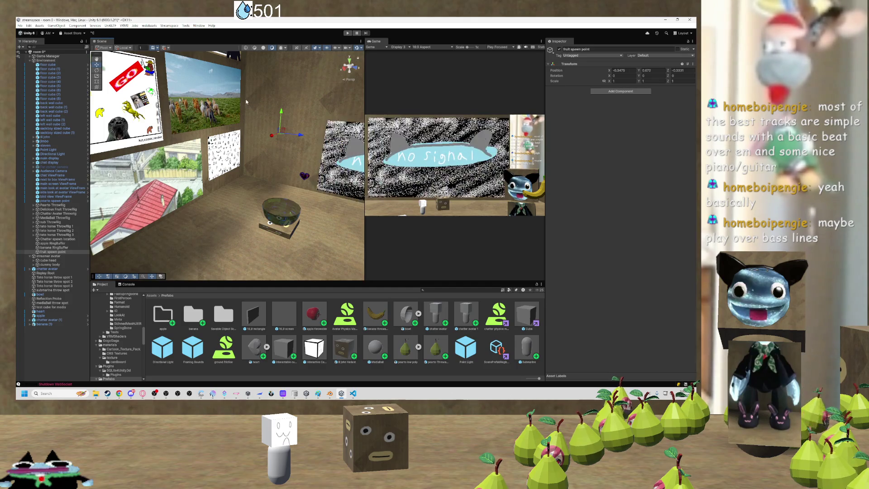
mouse_move(207, 100)
left_mouse_down()
mouse_move(208, 121)
mouse_move(419, 118)
left_mouse_up()
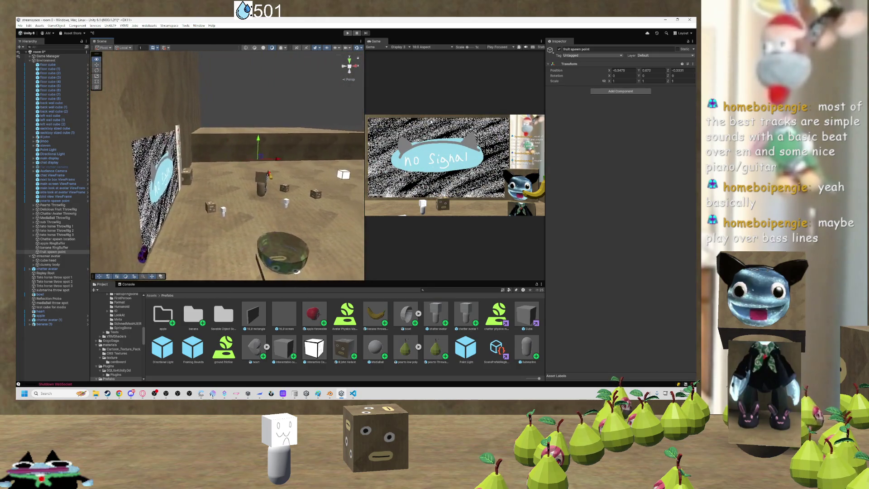
mouse_move(431, 121)
left_mouse_down()
mouse_move(322, 160)
mouse_move(133, 164)
mouse_move(314, 159)
mouse_move(283, 151)
mouse_move(197, 170)
left_mouse_up()
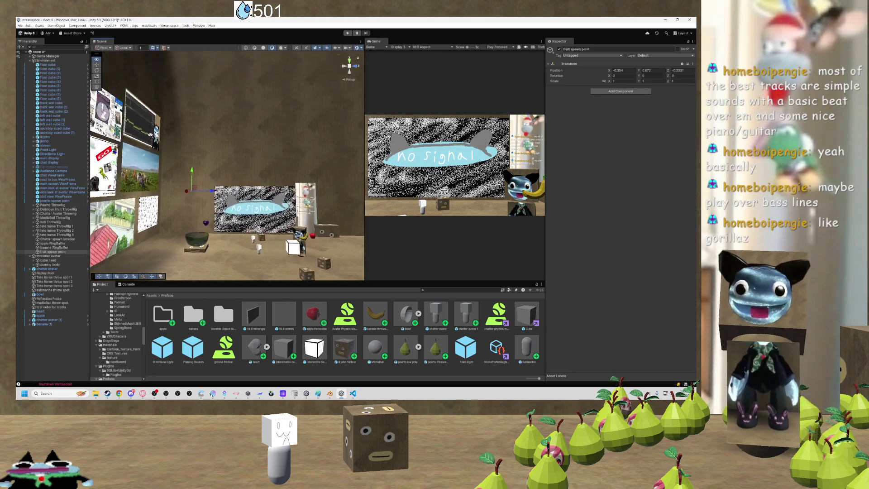
left_click_drag(162, 138, 149, 141)
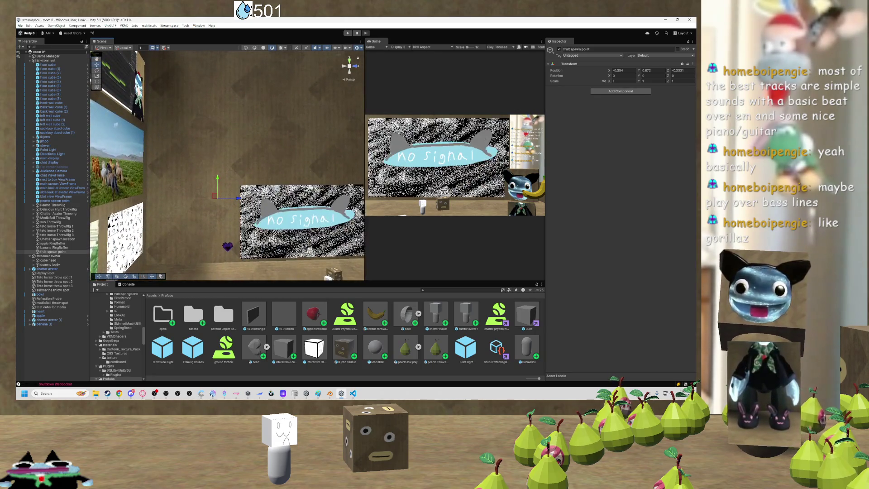
Set the rig's spawn location Spawn Transform to fruit spawn point, then frame the Delicious Fruit ThrowRig.
left_click(58, 210)
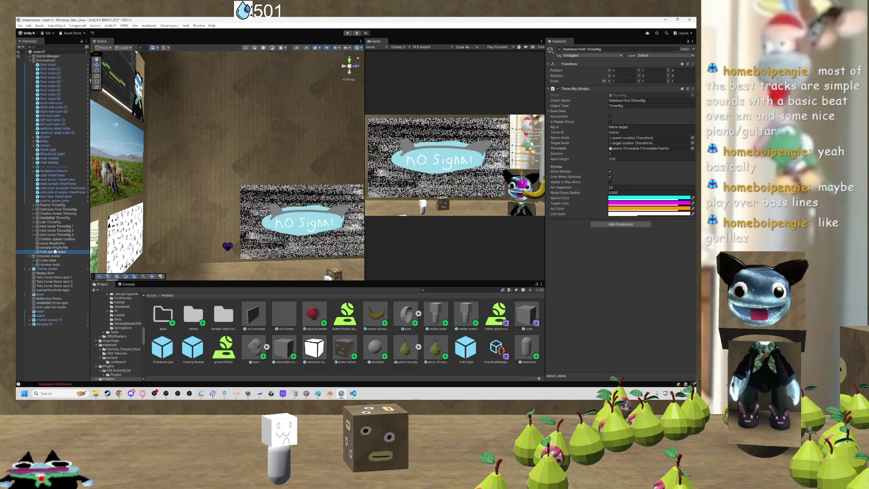
left_click(51, 213)
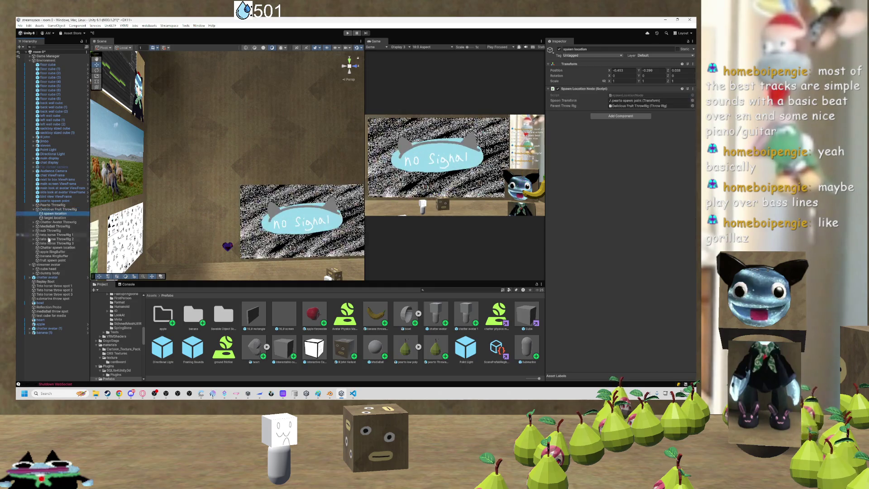
left_click_drag(645, 102, 645, 102)
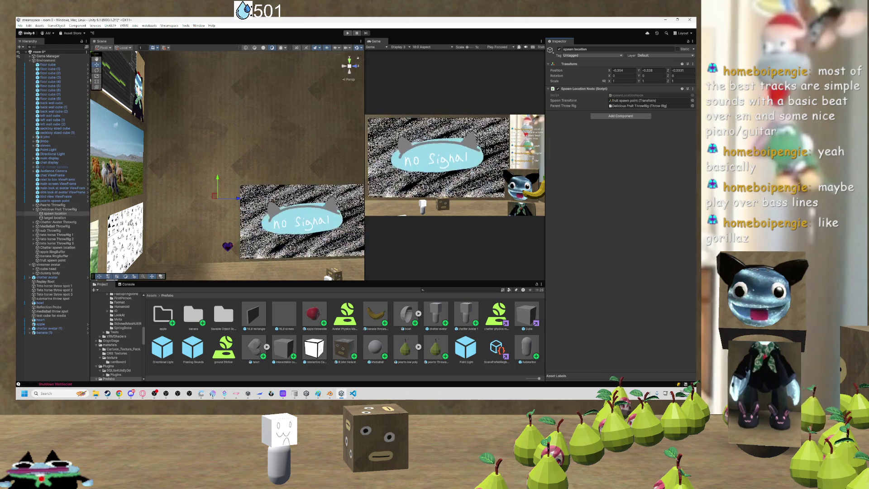
key("Down")
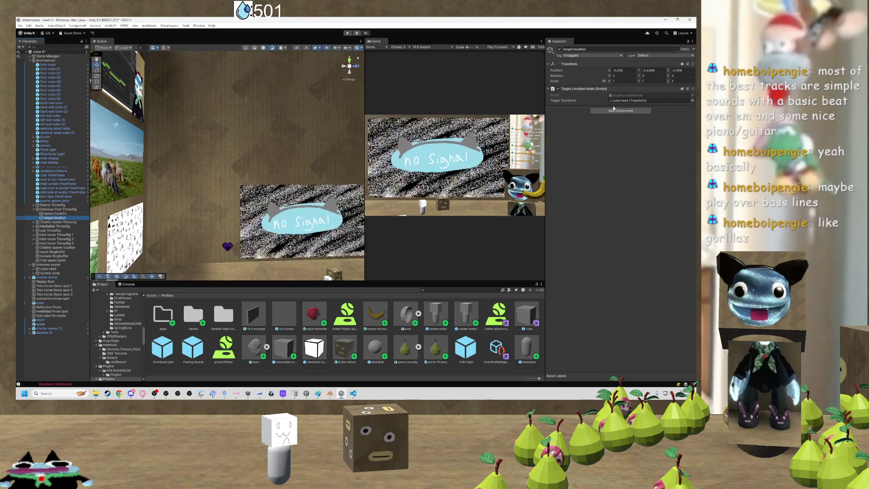
key("Left")
key("f")
mouse_move(261, 244)
left_mouse_down()
mouse_move(222, 256)
mouse_move(361, 251)
left_mouse_up()
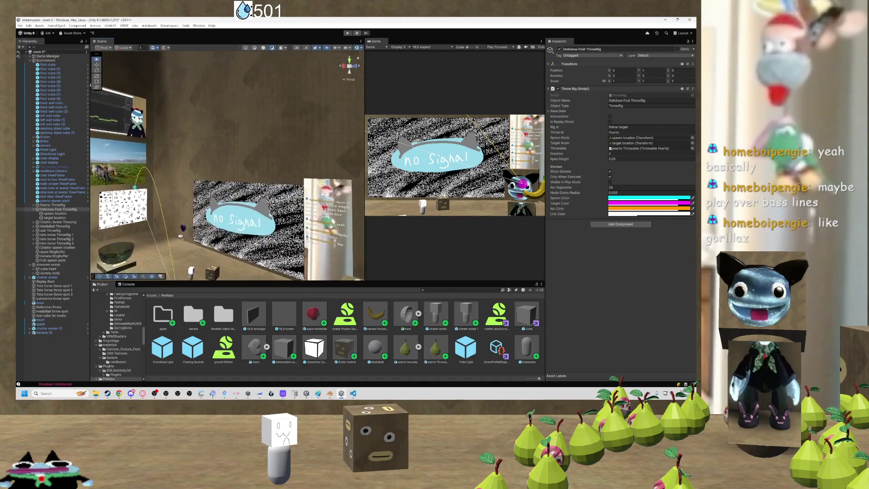
Orbit the room to inspect the throw arc near the bowl, then select the fruit spawn point.
mouse_move(198, 233)
left_mouse_down()
mouse_move(164, 241)
mouse_move(364, 247)
mouse_move(230, 239)
mouse_move(193, 227)
mouse_move(264, 226)
left_mouse_up()
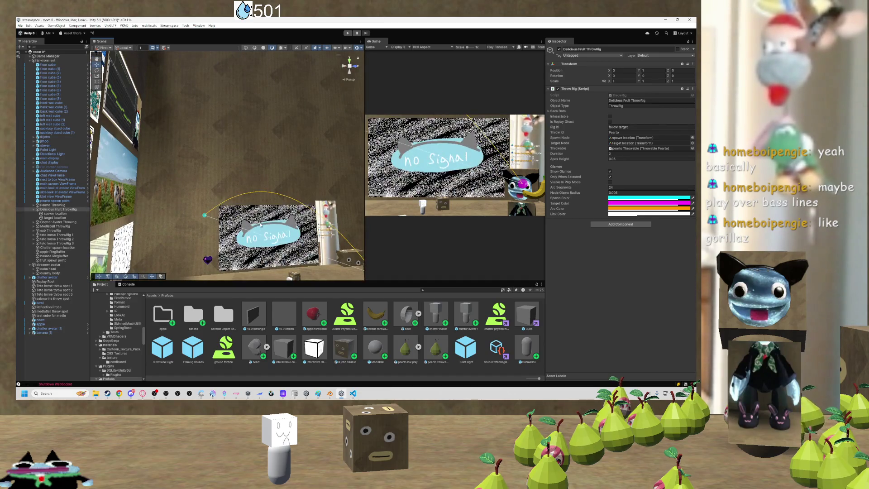
mouse_move(146, 220)
left_mouse_down()
mouse_move(122, 226)
mouse_move(333, 222)
mouse_move(141, 231)
mouse_move(199, 218)
mouse_move(202, 246)
mouse_move(329, 245)
left_mouse_up()
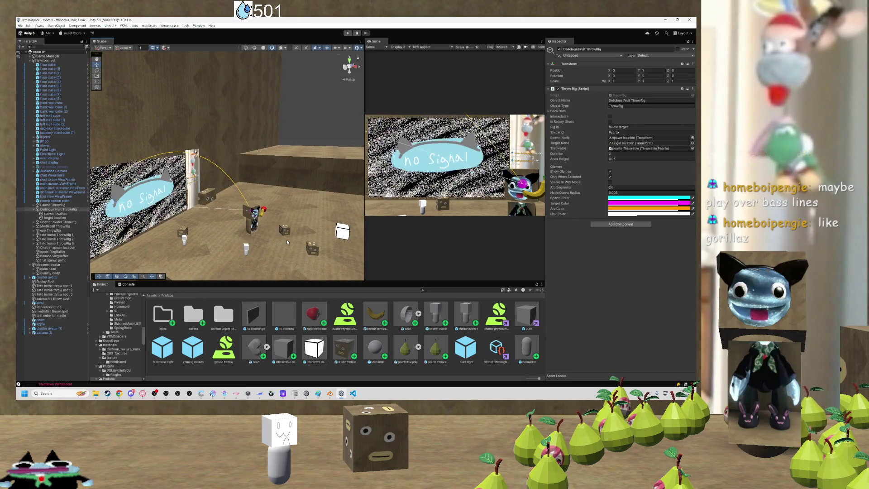
left_click_drag(257, 227, 149, 221)
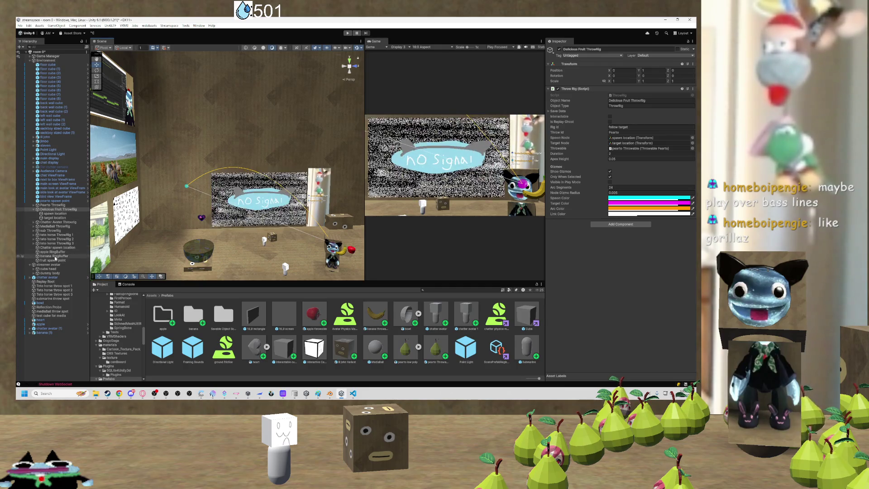
left_click(52, 214)
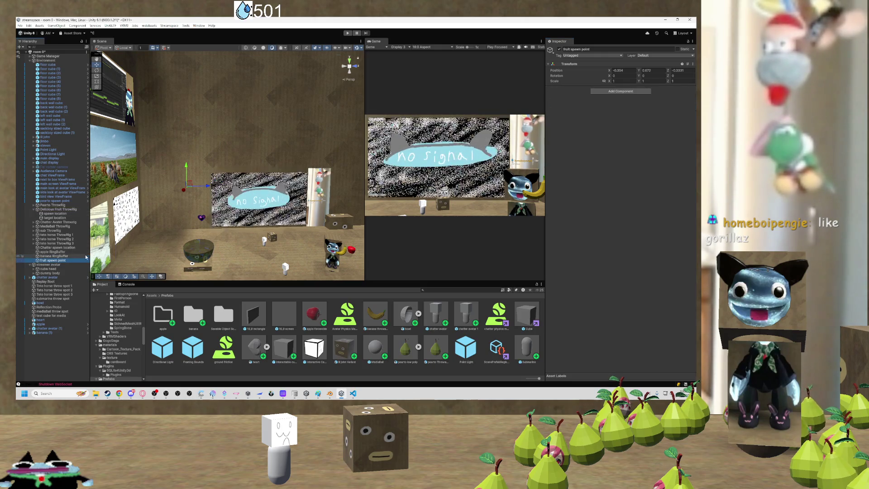
Slide the fruit spawn point's X position to -0.1022 and check its placement from above.
key("Up")
left_click(51, 262)
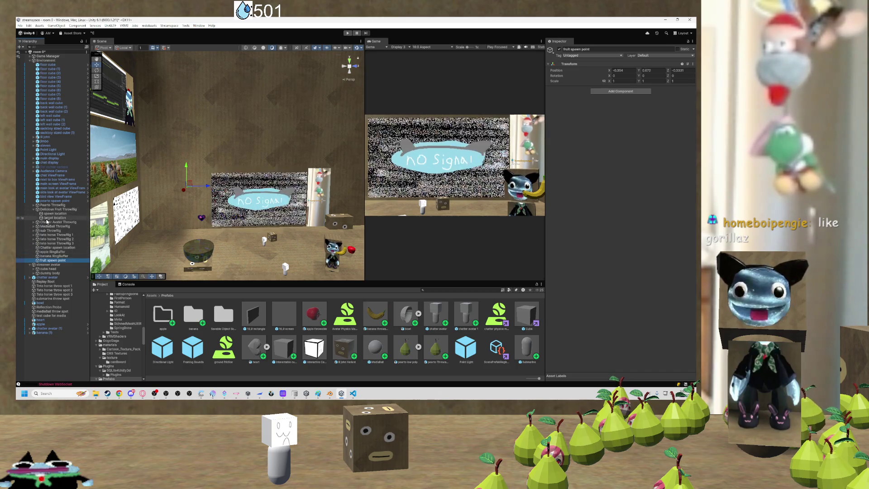
mouse_move(185, 189)
left_mouse_down()
mouse_move(241, 232)
mouse_move(306, 237)
left_mouse_up()
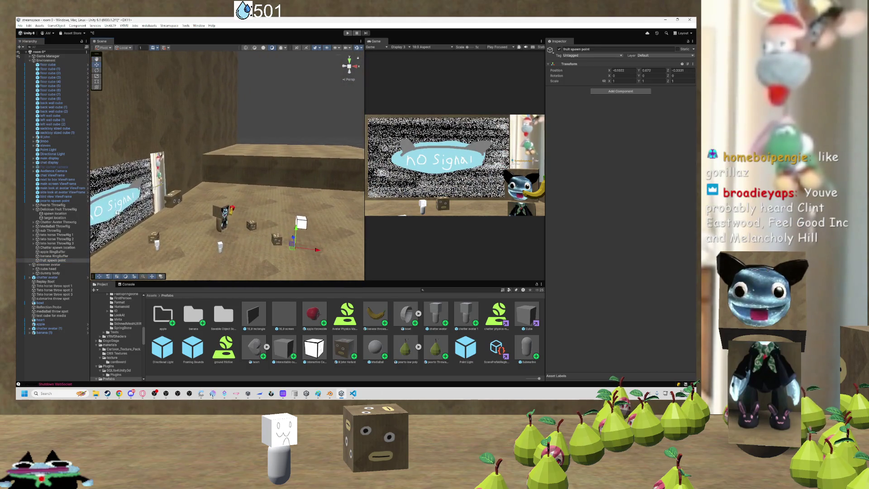
mouse_move(289, 149)
left_mouse_down()
mouse_move(379, 238)
mouse_move(381, 222)
mouse_move(358, 199)
left_mouse_up()
left_click_drag(212, 179, 152, 178)
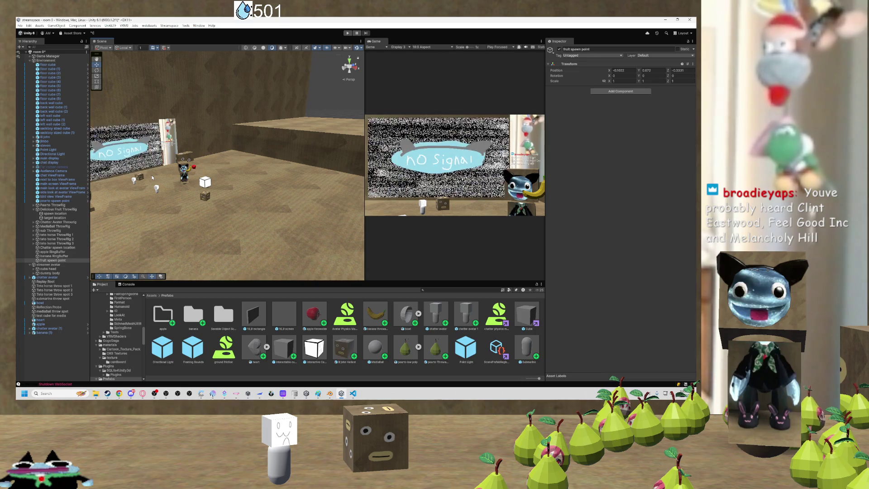
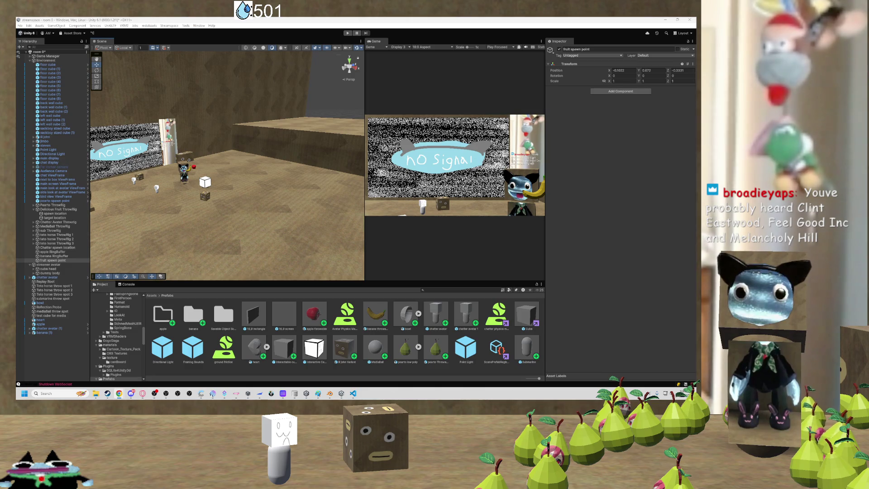
Compare the Delicious Fruit ThrowRig, fruit spawn point and Pearto ThrowRig settings in the Inspector.
left_click_drag(281, 184, 304, 164)
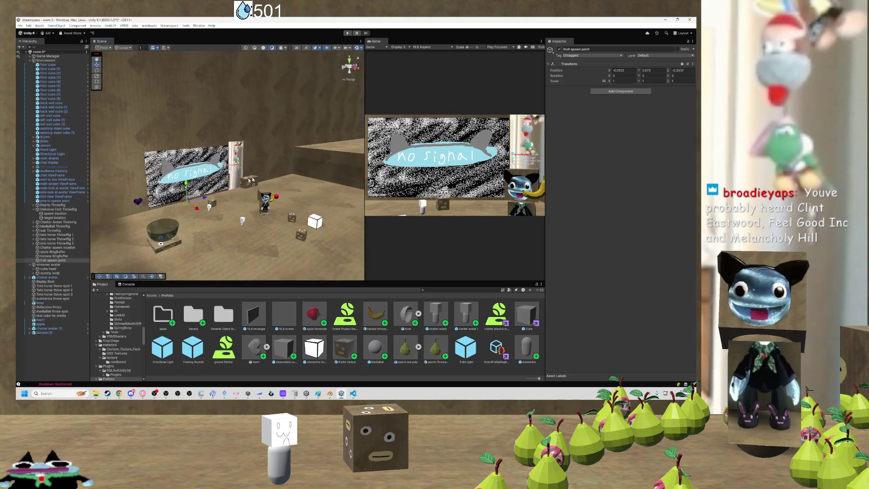
left_click(56, 209)
mouse_move(149, 217)
left_mouse_down()
mouse_move(218, 201)
mouse_move(234, 211)
mouse_move(203, 212)
left_mouse_up()
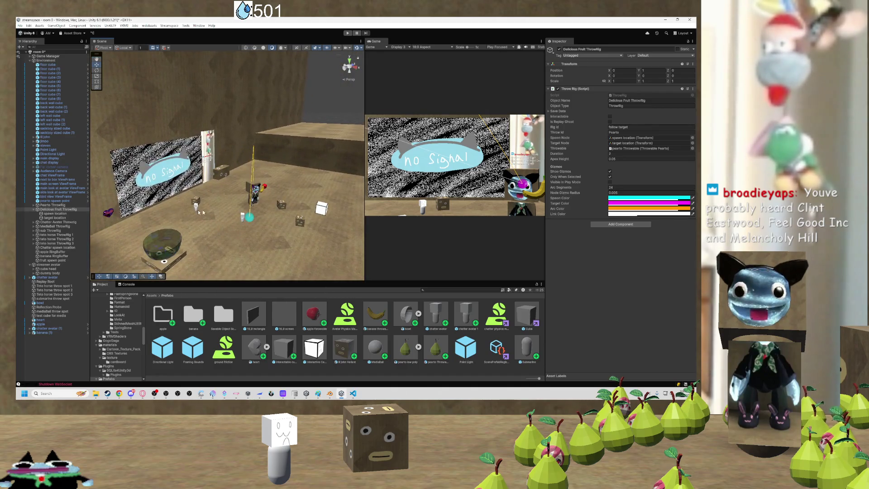
left_click(54, 261)
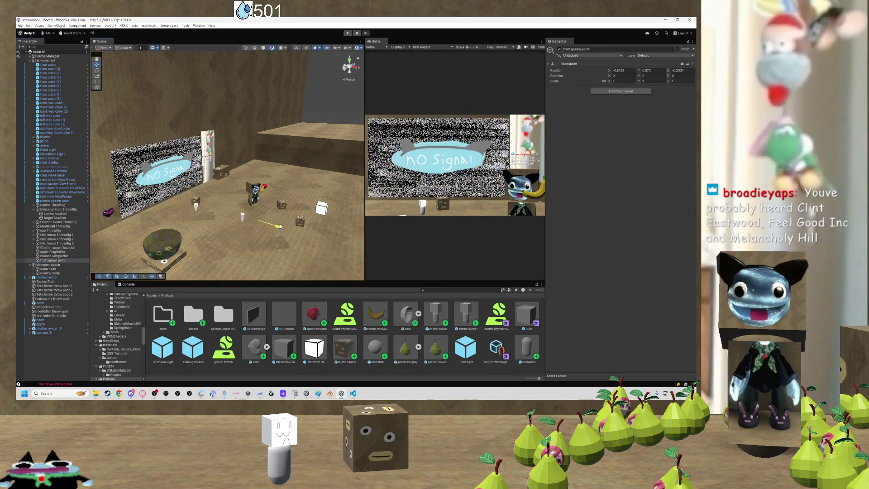
left_click(52, 205)
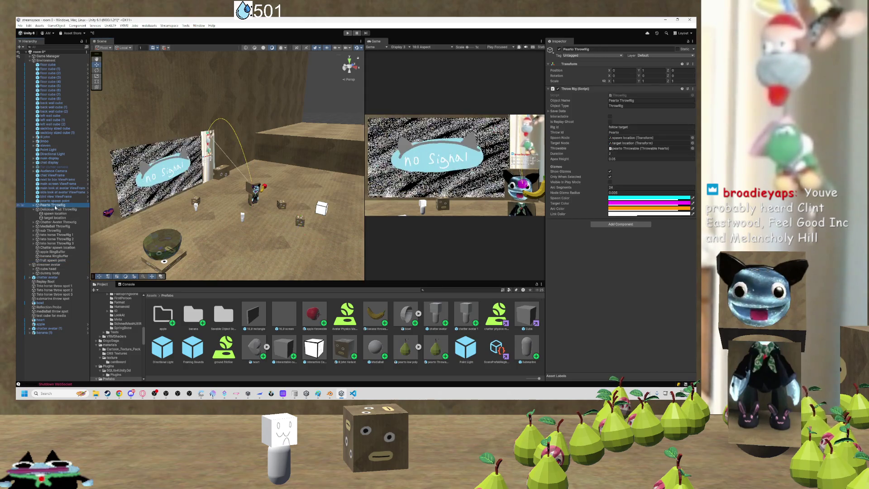
right_click(228, 210)
left_click(218, 213)
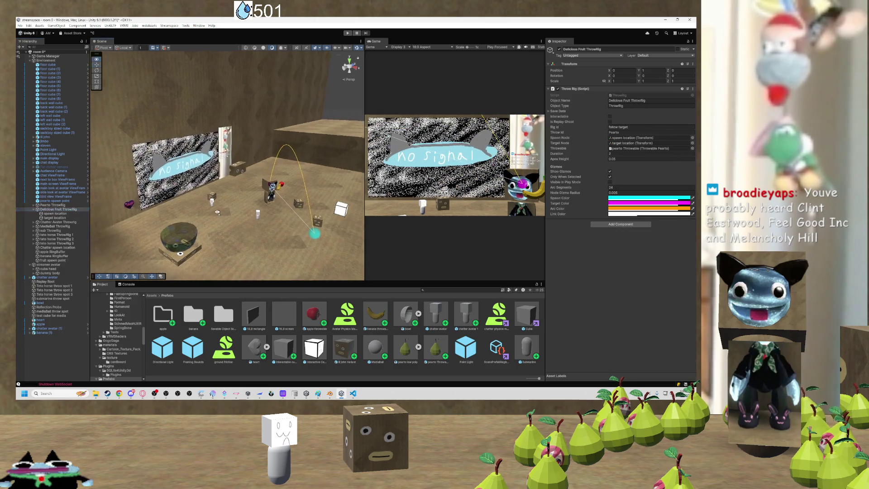
mouse_move(239, 212)
left_mouse_down()
mouse_move(170, 208)
mouse_move(168, 195)
mouse_move(237, 206)
mouse_move(166, 209)
left_mouse_up()
key("d")
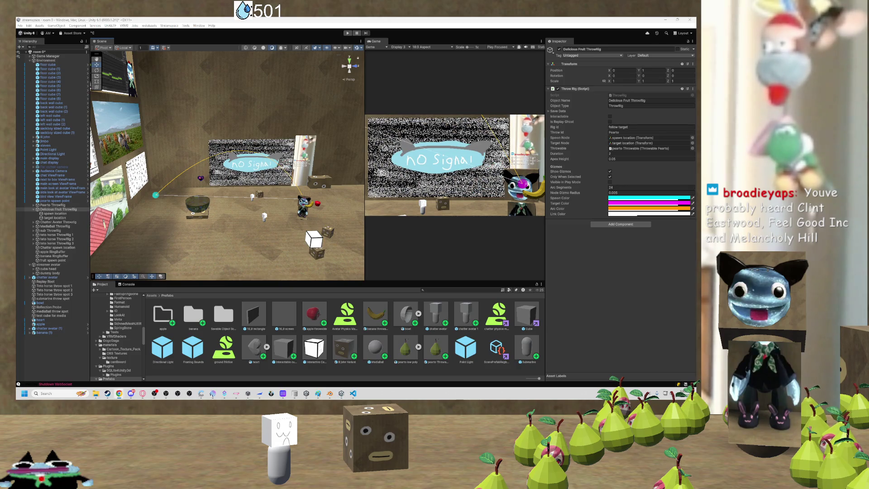
Change the Delicious Fruit ThrowRig's Apex Height from 0.05 to 0 and check the flattened arc.
left_click(153, 214)
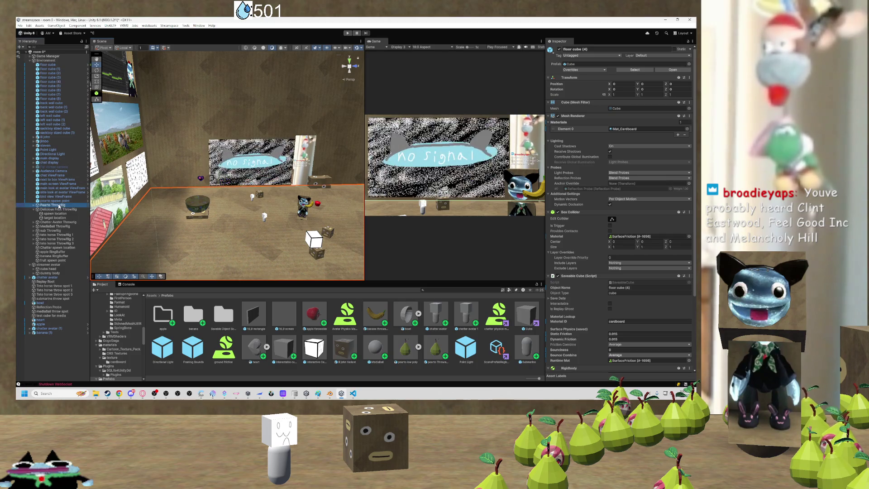
left_click(58, 209)
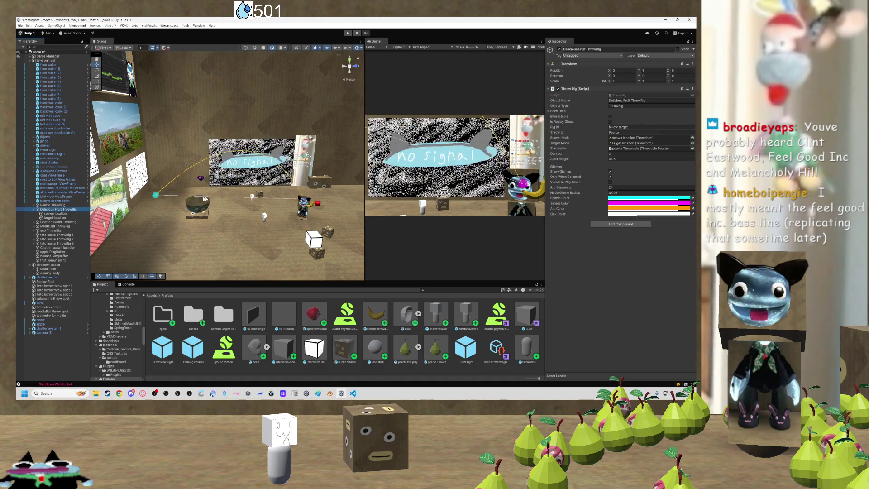
left_click(626, 159)
type("0")
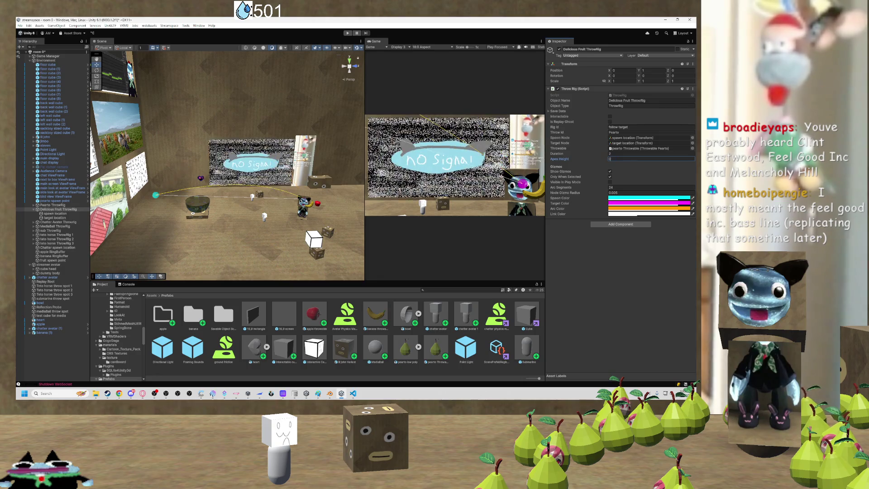
left_click_drag(344, 193, 191, 211)
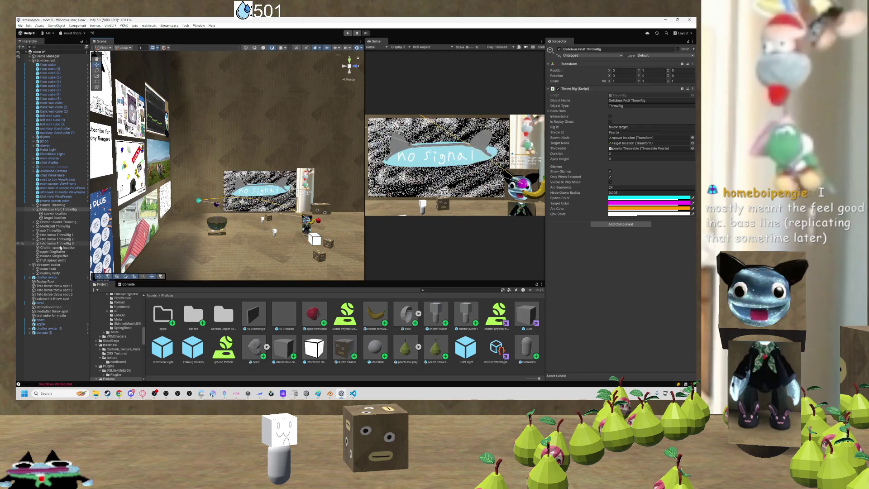
left_click(55, 261)
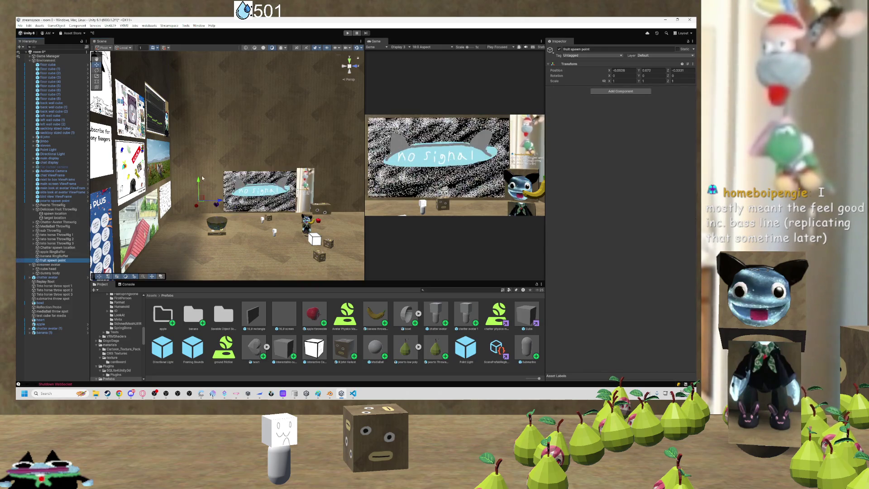
mouse_move(198, 193)
left_mouse_down()
mouse_move(284, 186)
mouse_move(354, 197)
left_mouse_up()
scroll(284, 186, "up", 5)
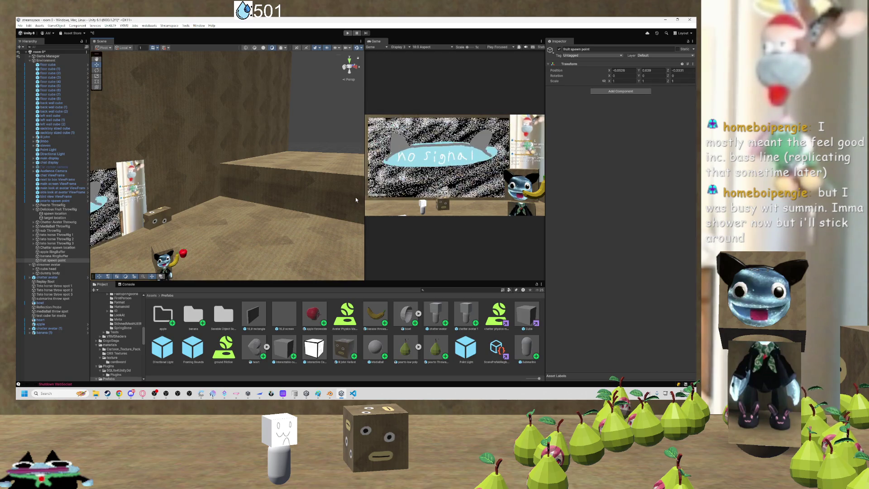
mouse_move(355, 197)
left_mouse_down()
mouse_move(249, 210)
mouse_move(268, 210)
mouse_move(200, 202)
mouse_move(201, 185)
mouse_move(211, 183)
mouse_move(202, 189)
mouse_move(281, 194)
left_mouse_up()
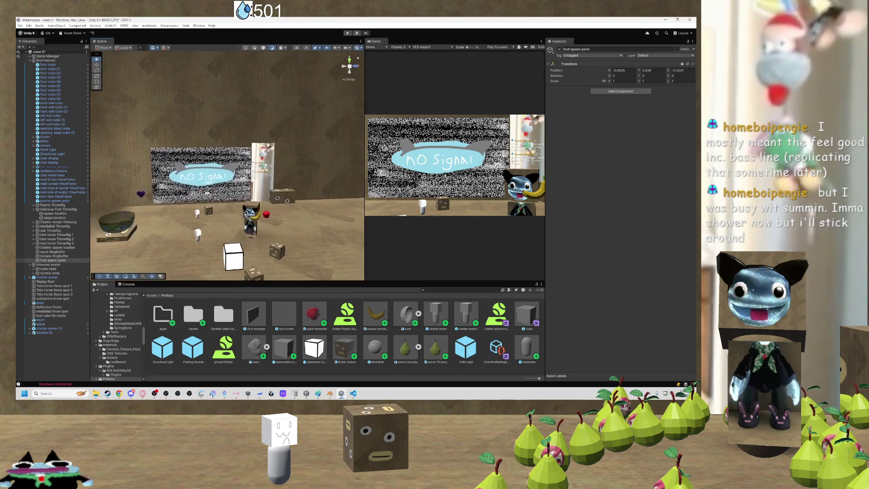
mouse_move(281, 195)
left_mouse_down()
mouse_move(260, 189)
mouse_move(302, 188)
left_mouse_up()
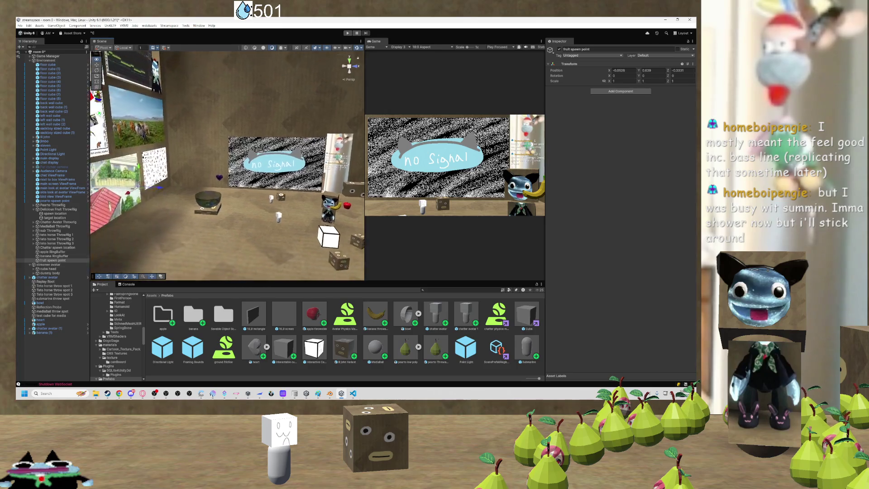
left_click(58, 210)
left_click_drag(206, 206, 227, 206)
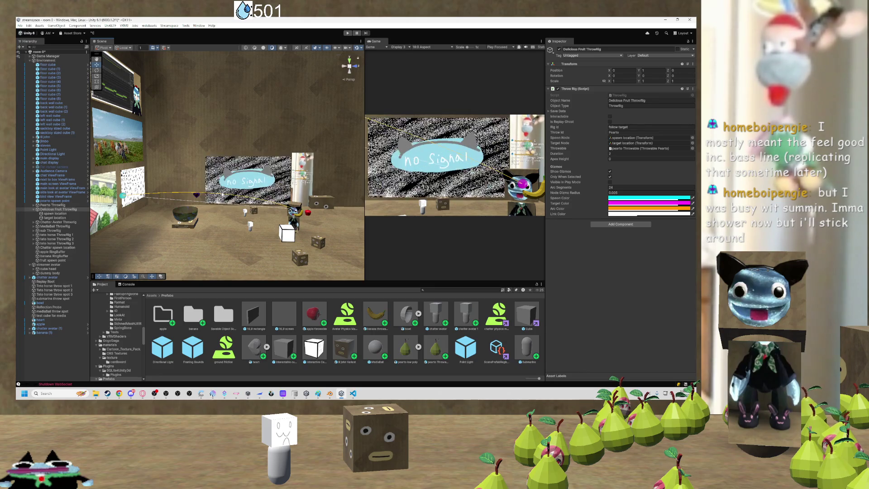
mouse_move(275, 174)
left_mouse_down()
mouse_move(279, 151)
mouse_move(328, 277)
mouse_move(281, 212)
left_mouse_up()
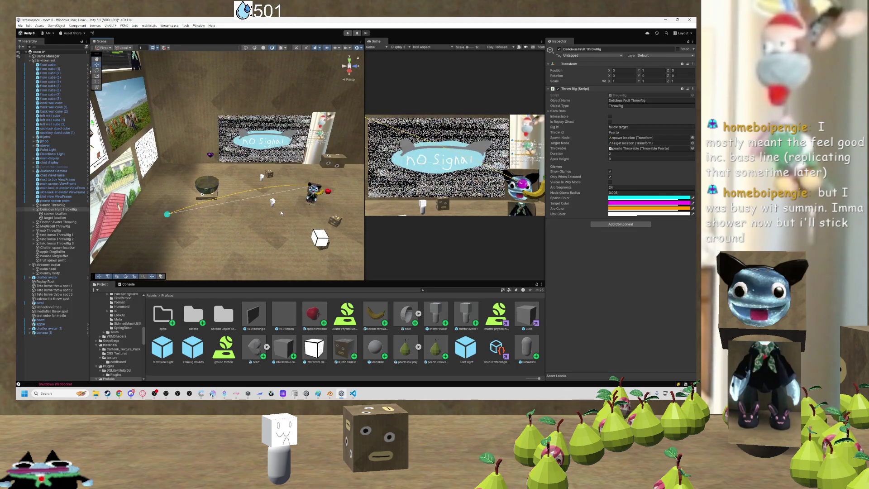
left_click(353, 394)
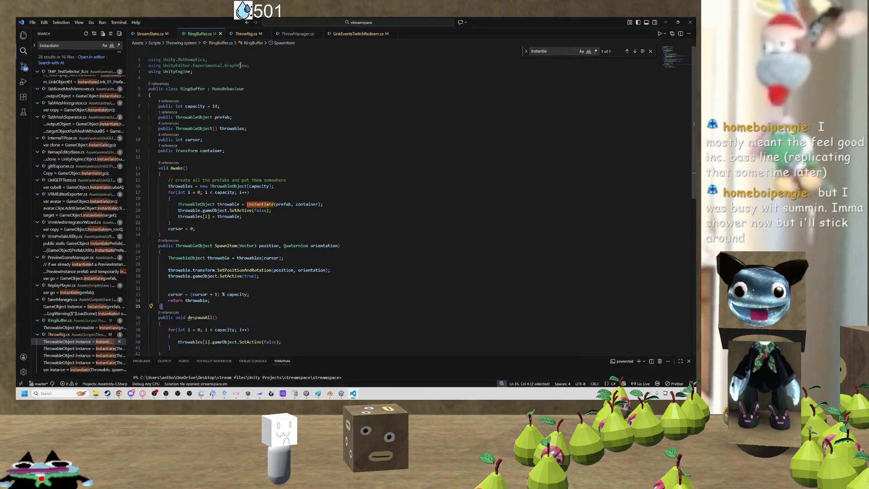
Go to the ThrowPearto method in ThrowRig.cs and look over its code.
key("Return")
scroll(408, 199, "up", 13)
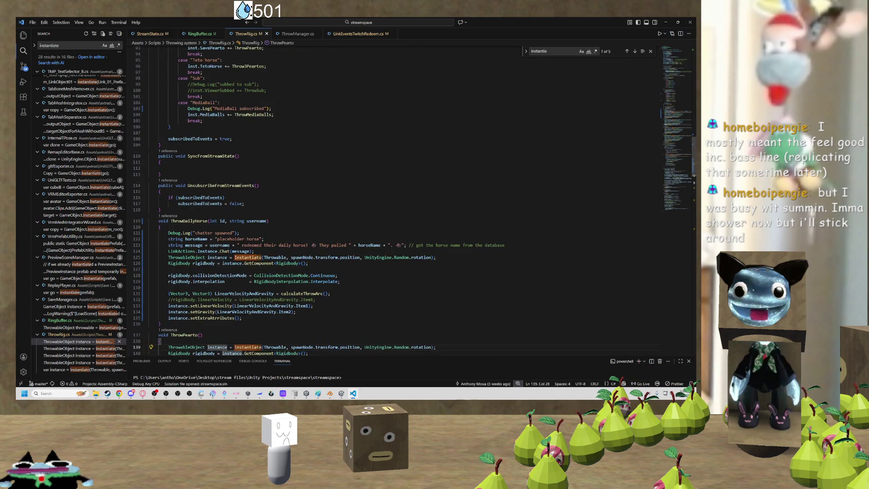
scroll(245, 233, "down", 2)
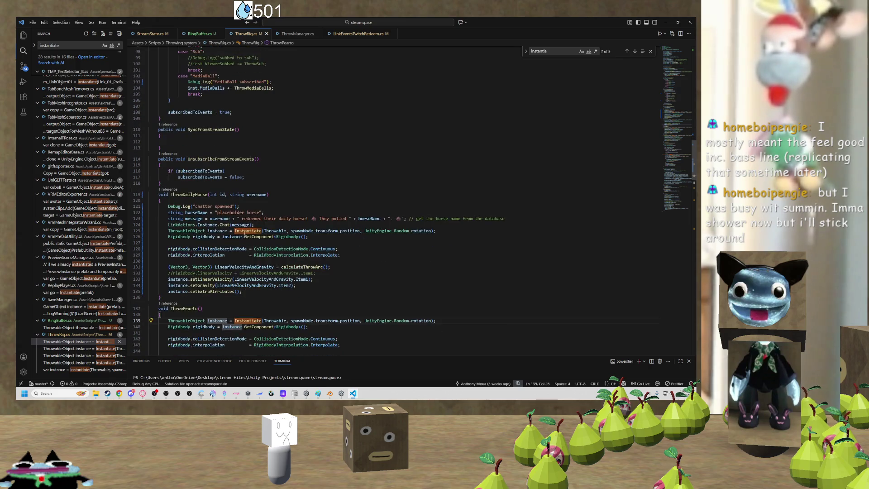
scroll(245, 218, "down", 3)
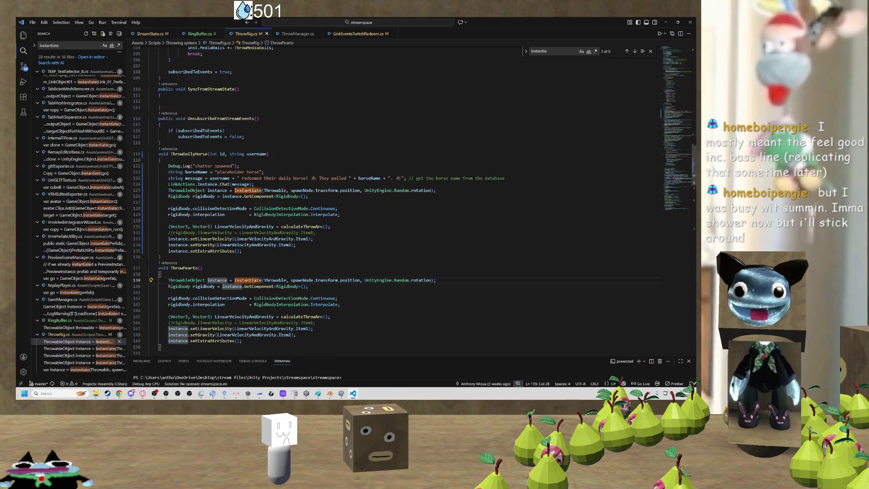
scroll(245, 218, "down", 3)
scroll(245, 218, "up", 3)
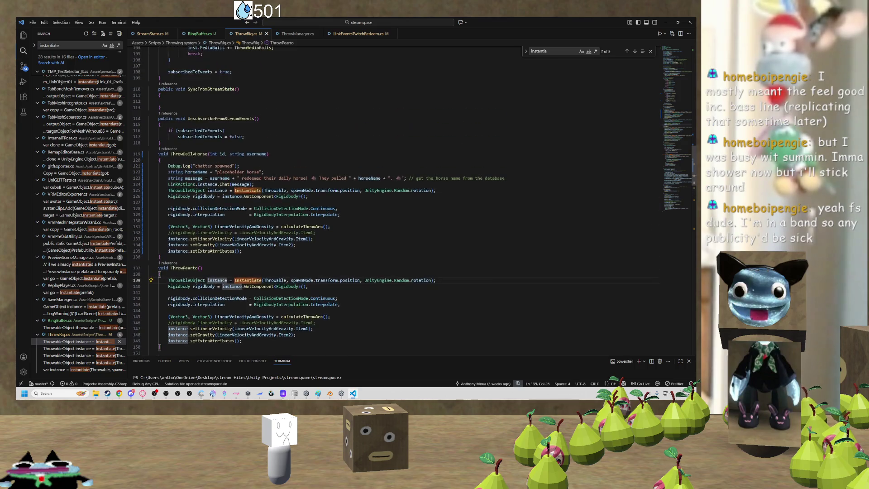
scroll(245, 219, "up", 2)
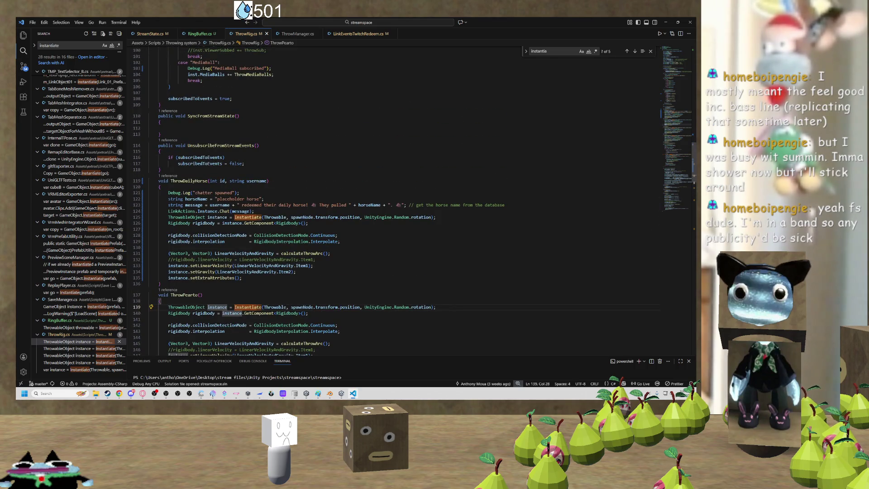
scroll(245, 219, "down", 3)
scroll(245, 218, "up", 2)
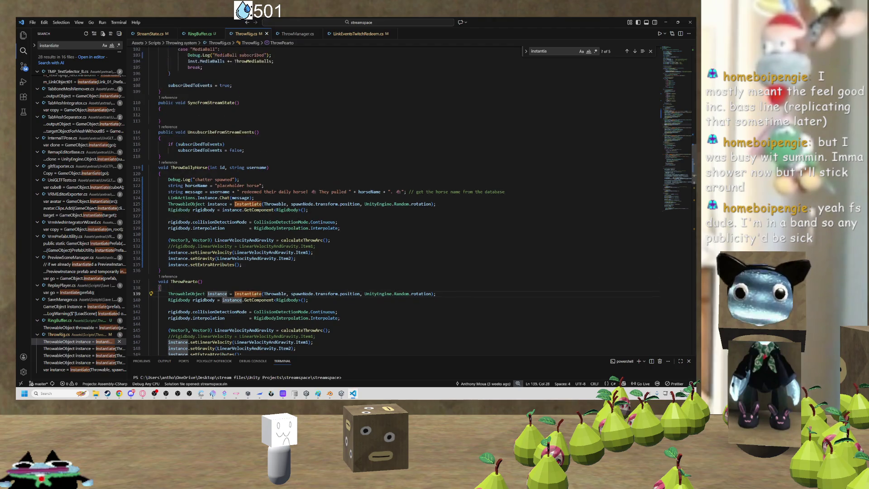
scroll(181, 254, "down", 6)
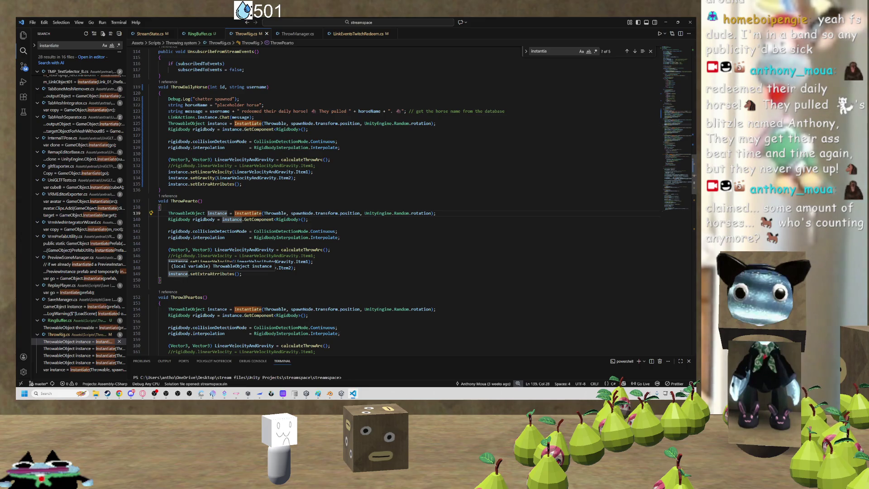
Paste a copy of ThrowPearto below it, fix the header indent and rename it ThrowDeliciousFruit.
left_click_drag(162, 280, 157, 212)
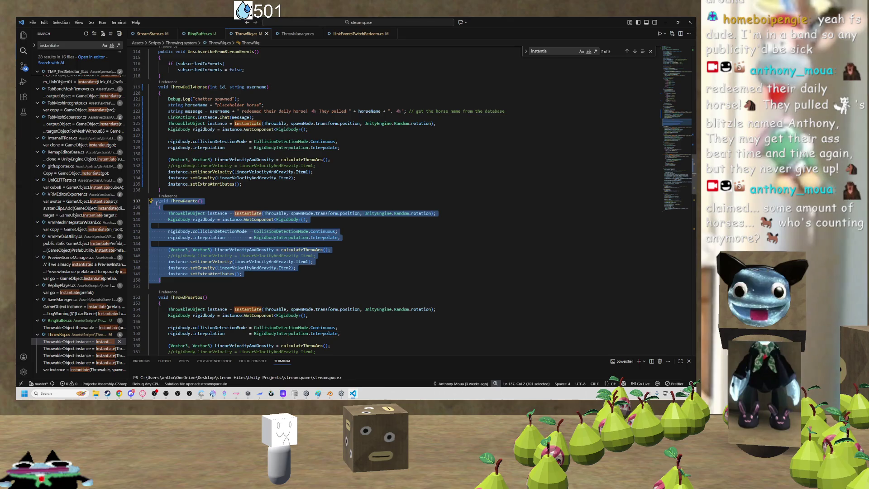
left_click(182, 280)
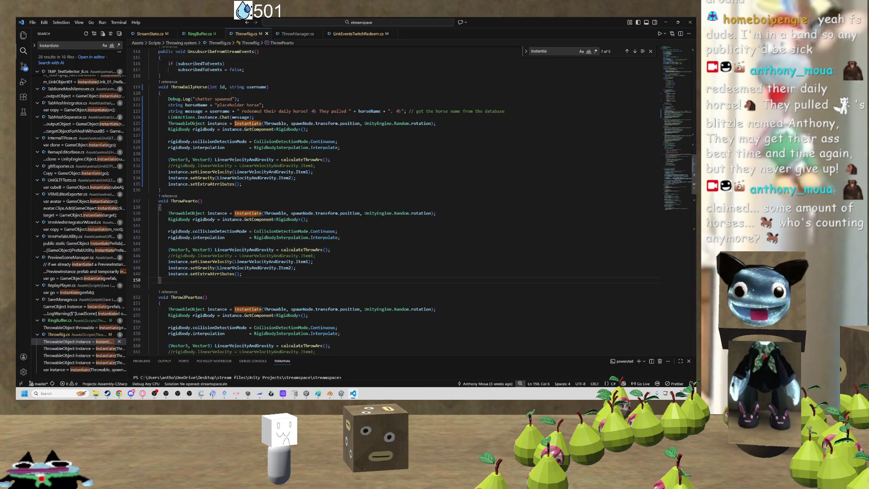
key("ctrl+v")
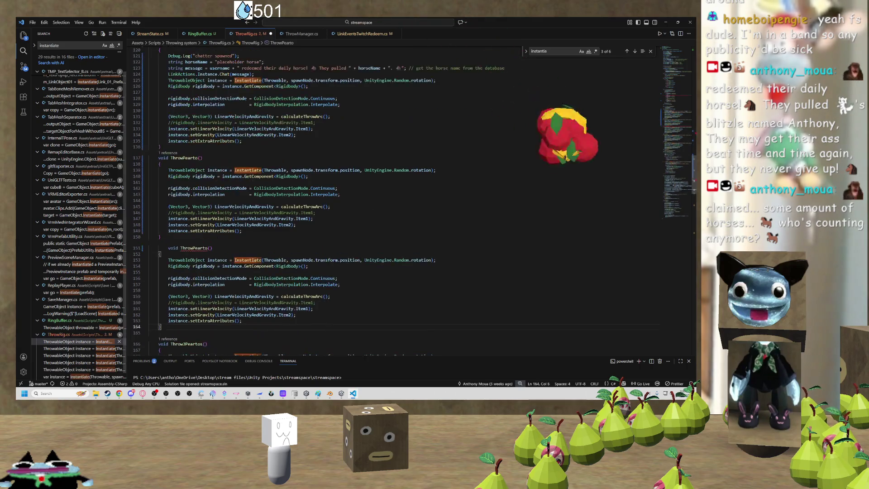
left_click(169, 248)
key("BackSpace")
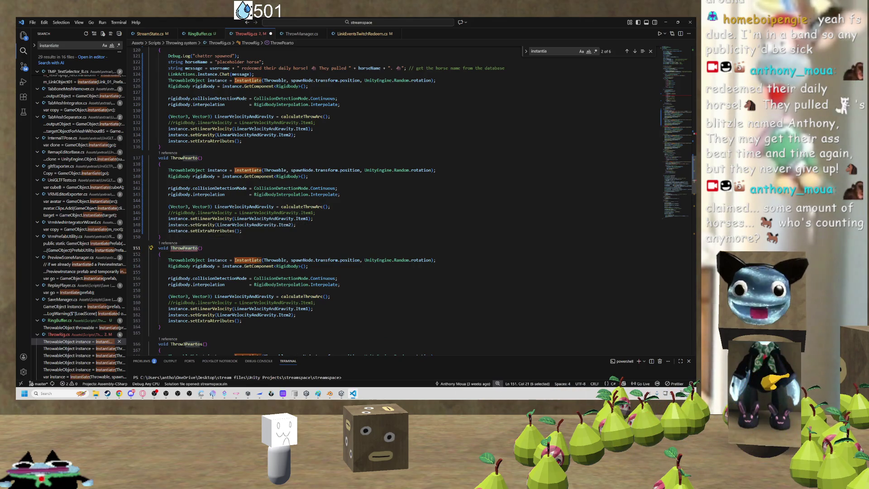
type("DeliciousFrui")
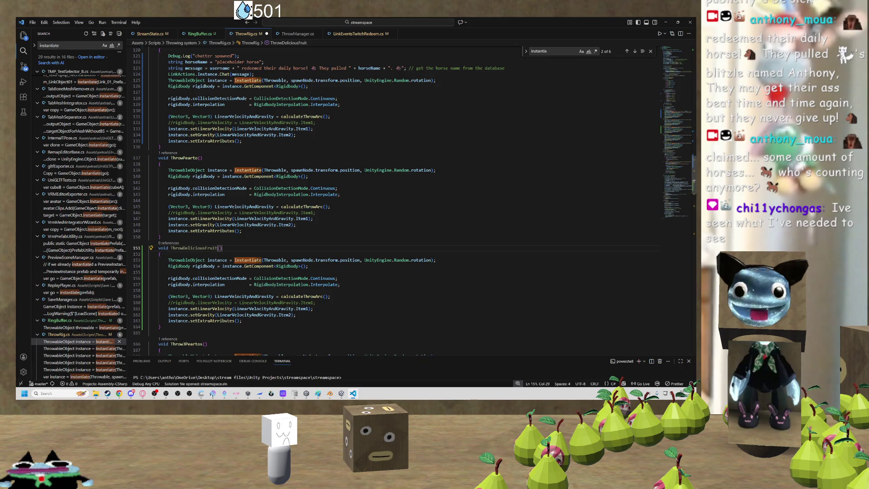
left_click(664, 22)
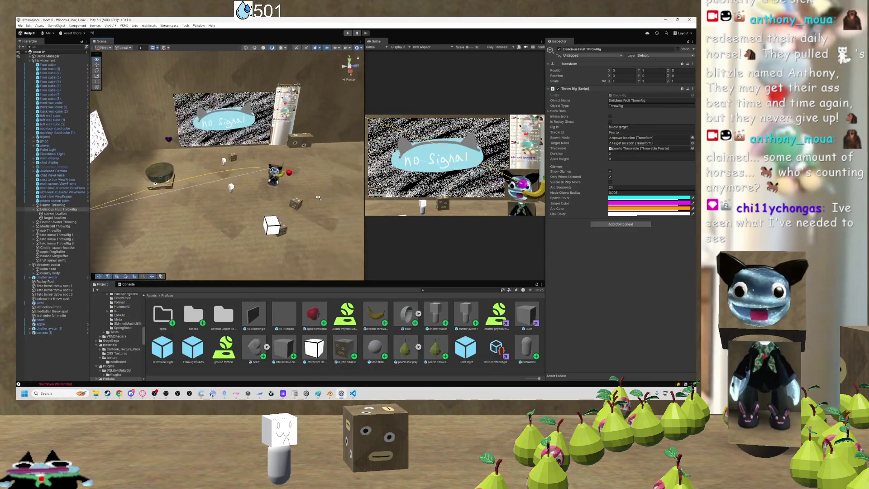
Select the apple the avatar holds to show its Throwable Prefab settings in the Inspector.
key("w")
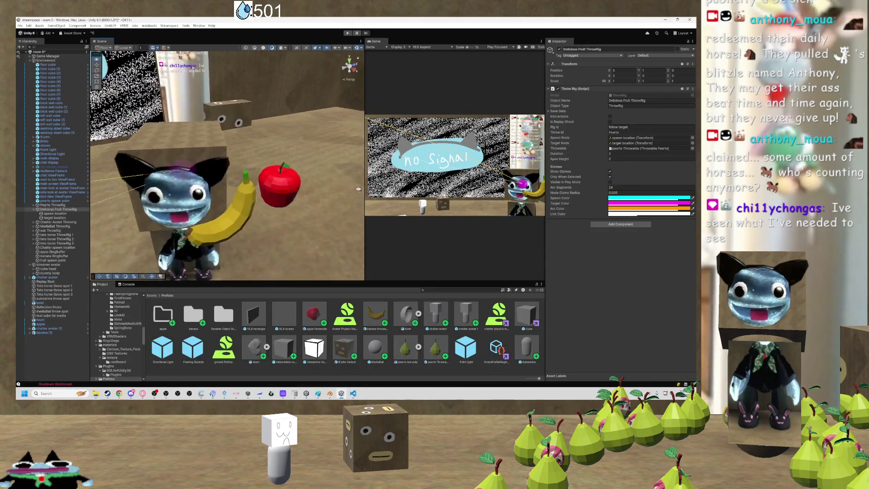
key("s")
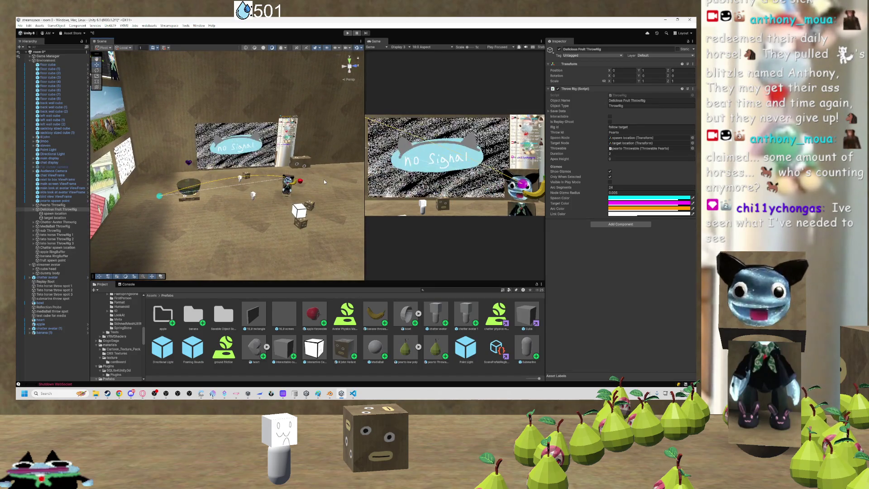
mouse_move(324, 179)
left_mouse_down()
mouse_move(231, 174)
mouse_move(307, 169)
mouse_move(190, 175)
mouse_move(302, 172)
left_mouse_up()
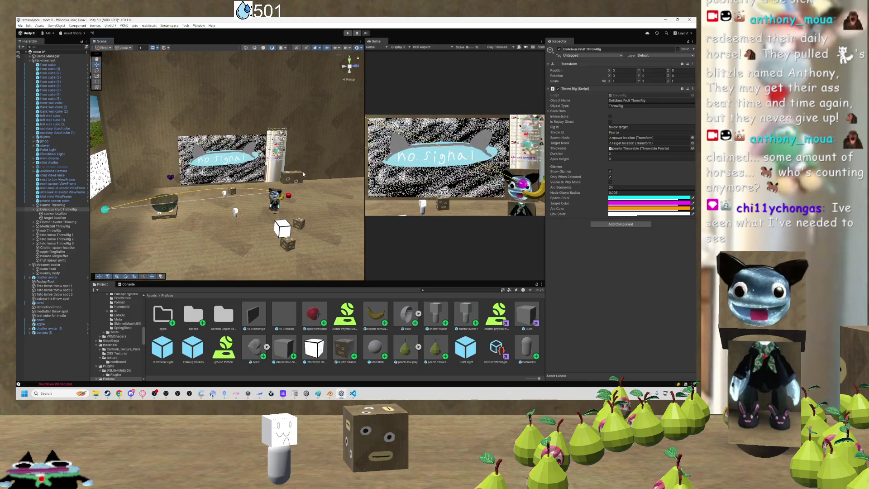
mouse_move(303, 172)
left_mouse_down()
mouse_move(295, 199)
mouse_move(338, 192)
mouse_move(276, 196)
left_mouse_up()
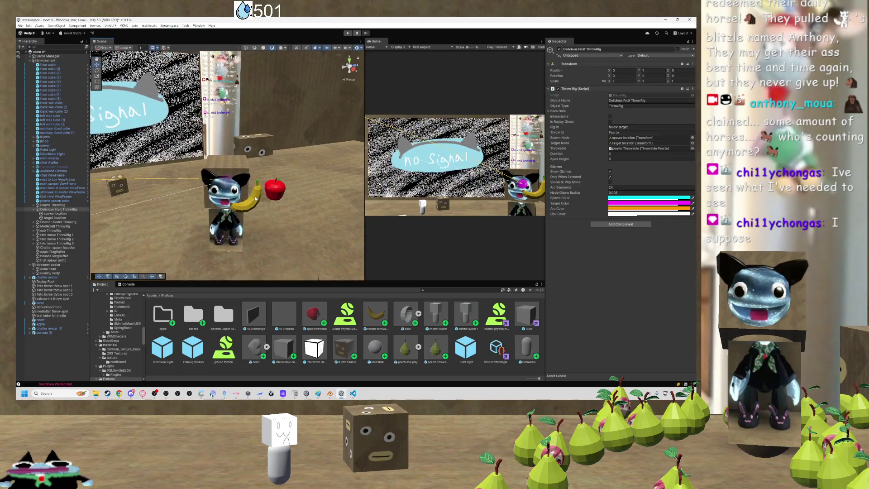
left_click(272, 196)
left_click(272, 196)
scroll(272, 196, "down", 3)
mouse_move(272, 196)
left_mouse_down()
mouse_move(328, 204)
mouse_move(297, 192)
left_mouse_up()
scroll(312, 202, "down", 3)
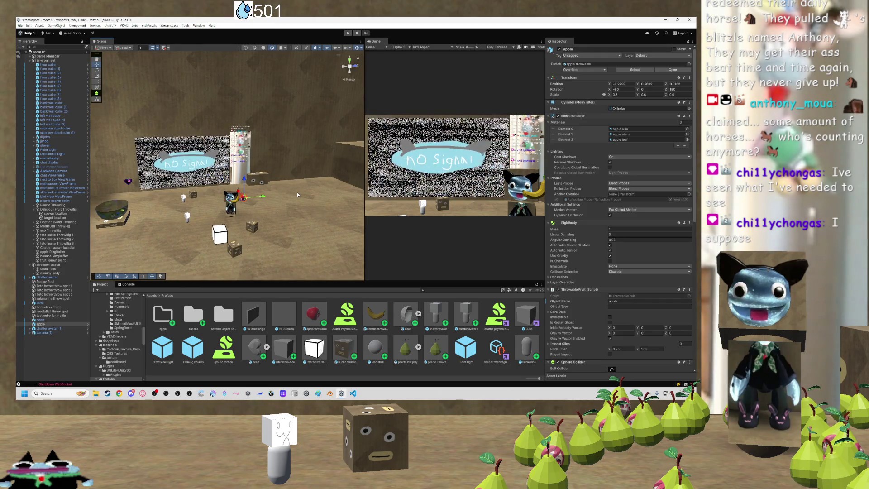
mouse_move(297, 192)
left_mouse_down()
mouse_move(292, 215)
mouse_move(334, 207)
mouse_move(258, 221)
left_mouse_up()
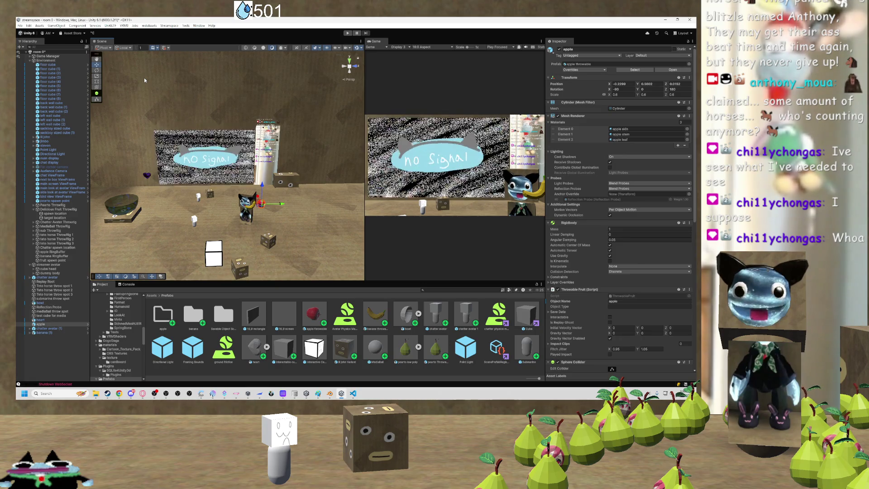
Reposition the scene view around the avatar, then bring VS Code with ThrowDeliciousFruit to the front.
left_click_drag(144, 78, 159, 81)
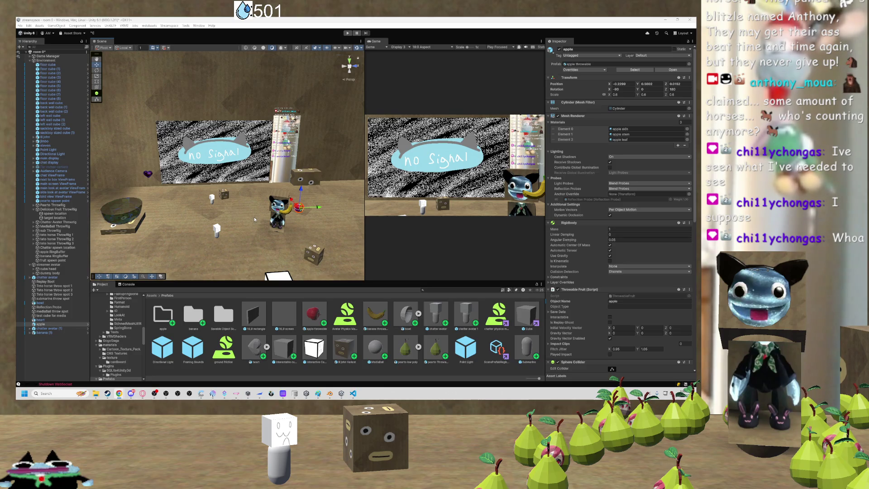
scroll(254, 219, "down", 2)
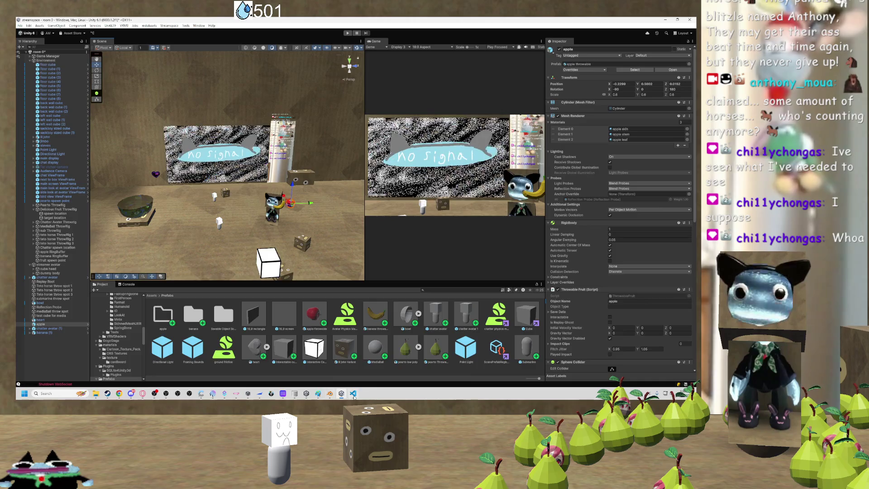
left_click(353, 393)
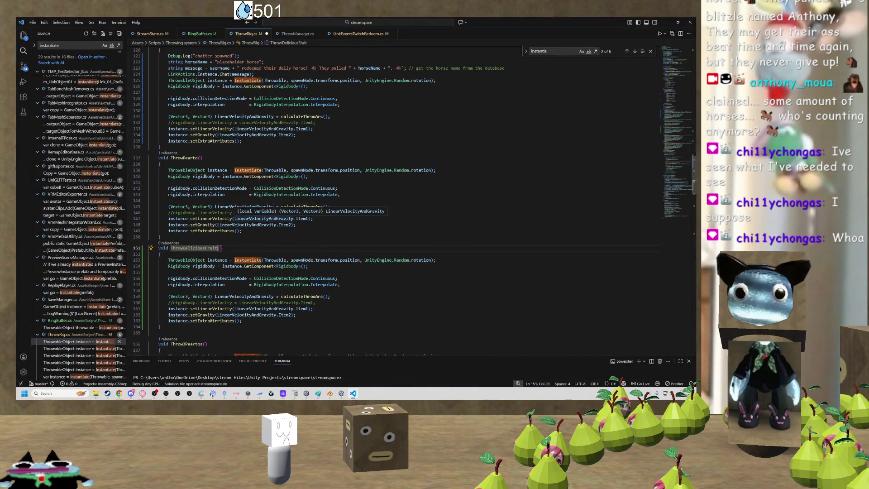
Comment out ThrowDeliciousFruit's Instantiate line 153 and start a 'ThrowableObject instance =' line below it.
left_click(237, 260)
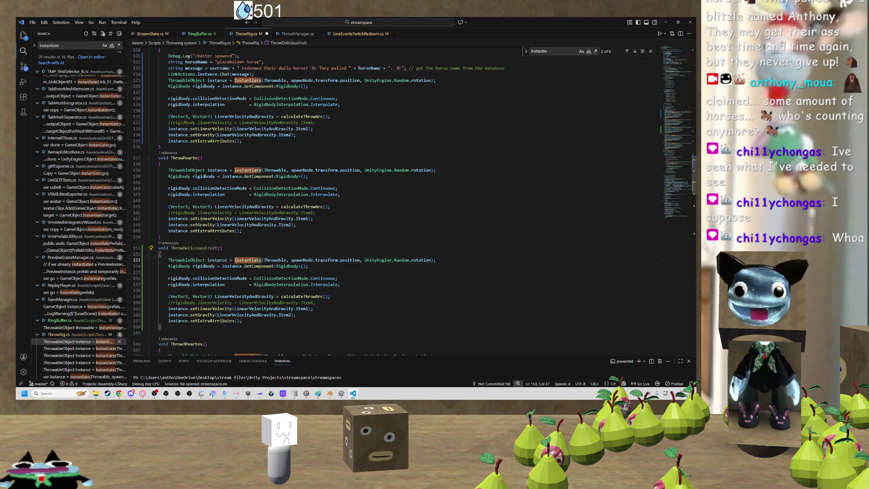
left_click(234, 260)
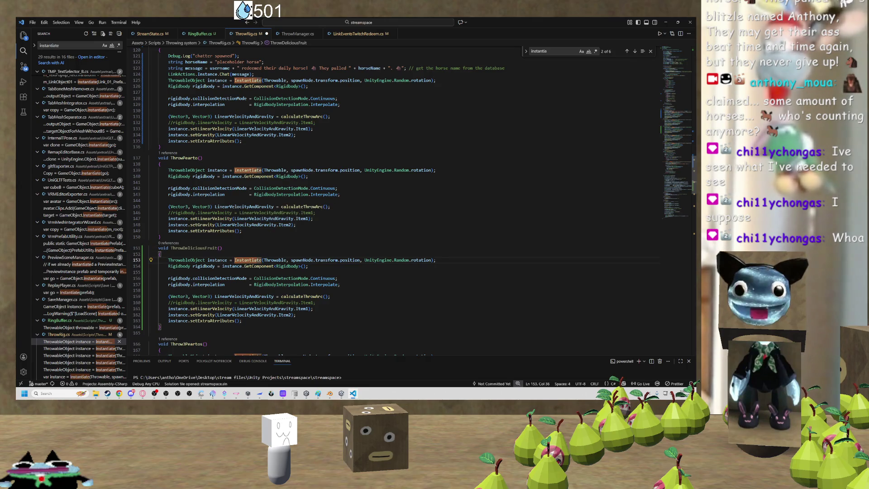
left_click(207, 260)
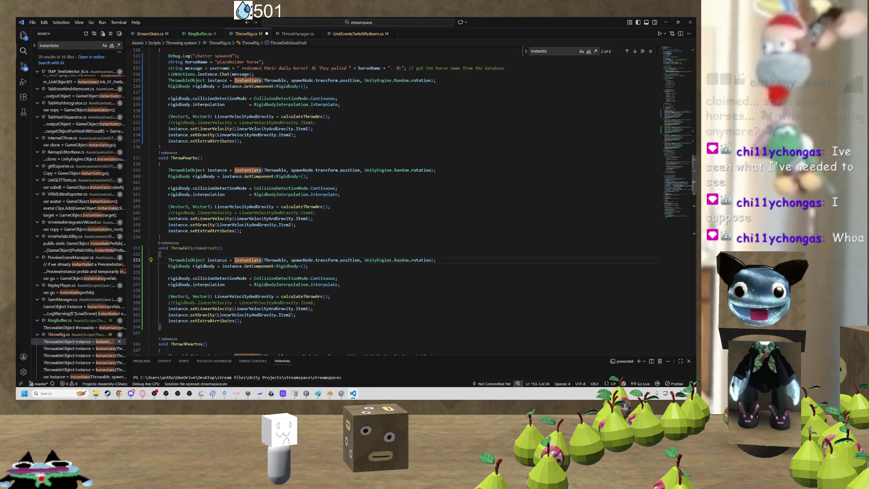
left_click(168, 260)
key("ctrl+slash")
key("End")
key("Return")
type("ThrowableObject instance")
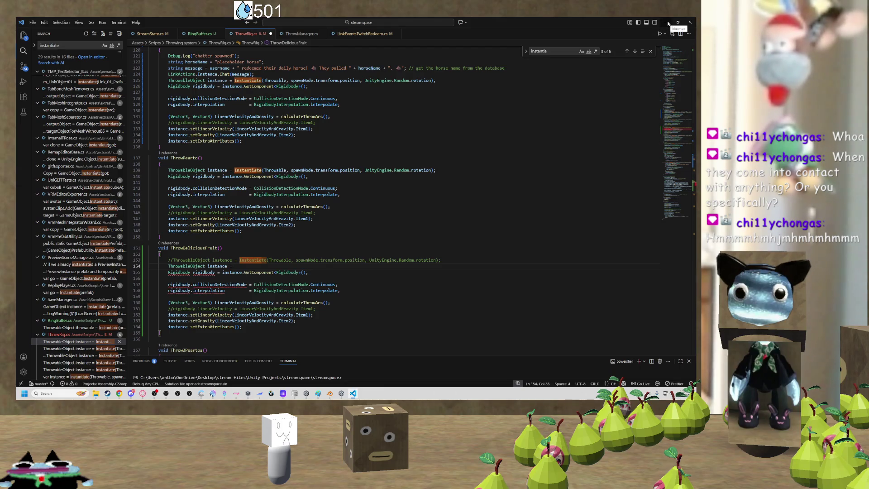
left_click(668, 23)
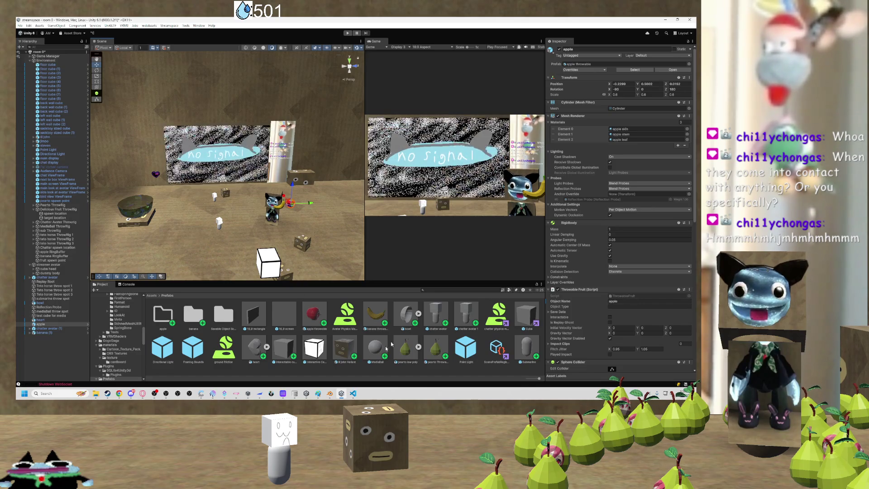
Search the Project panel for 'streamst' and open the StreamState script in VS Code.
left_click(460, 290)
type("s")
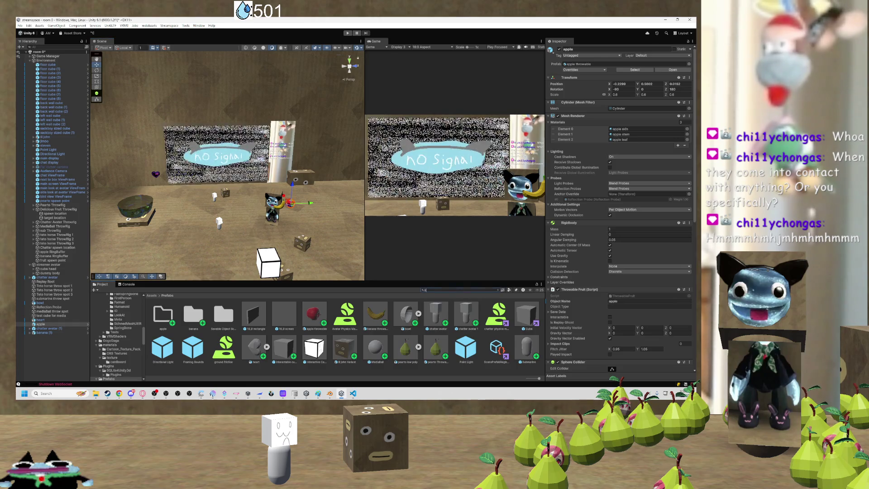
type("treamst")
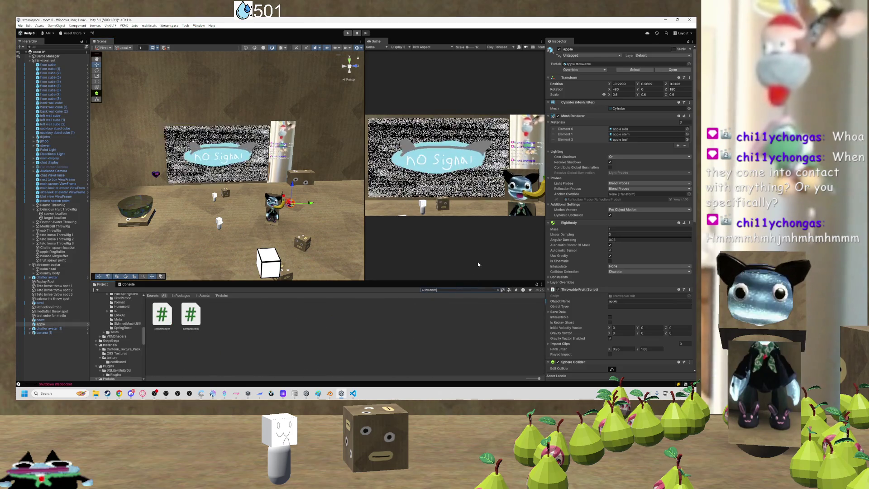
left_click(163, 319)
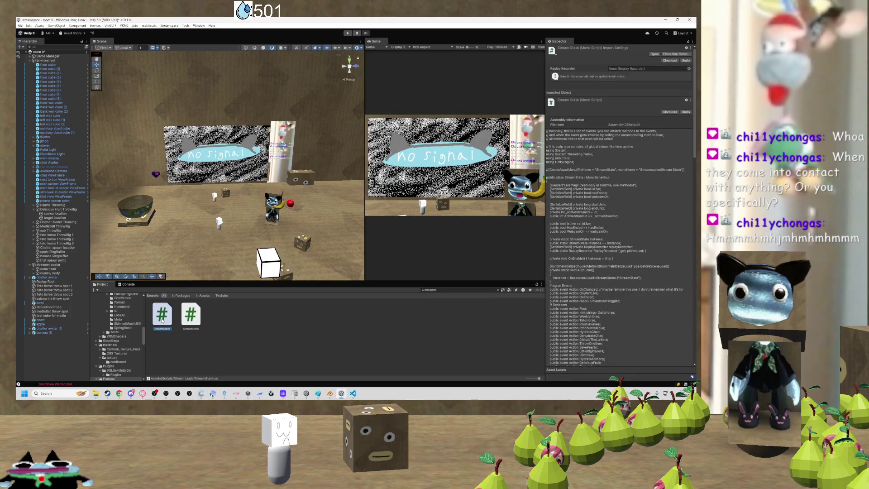
double_click(163, 319)
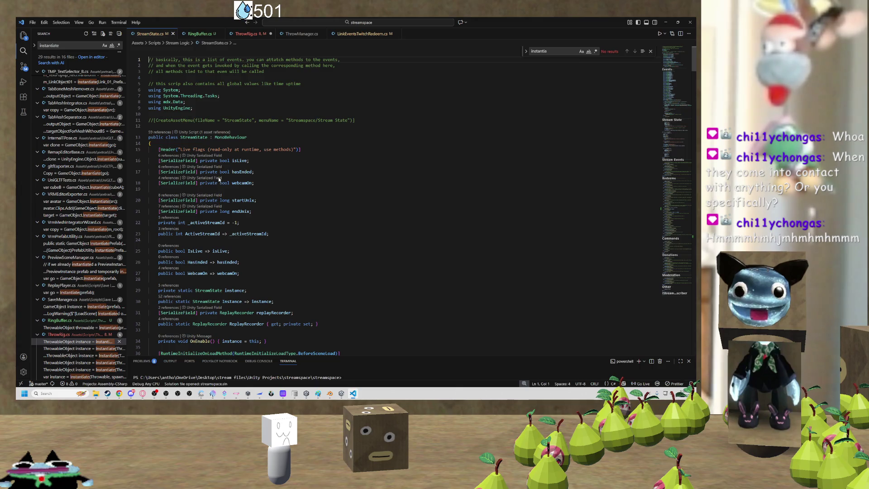
Declare a 'public RingBuffer AppleRingBuffer' field after the webcamOn field in StreamState.cs.
scroll(228, 167, "down", 3)
scroll(228, 166, "up", 3)
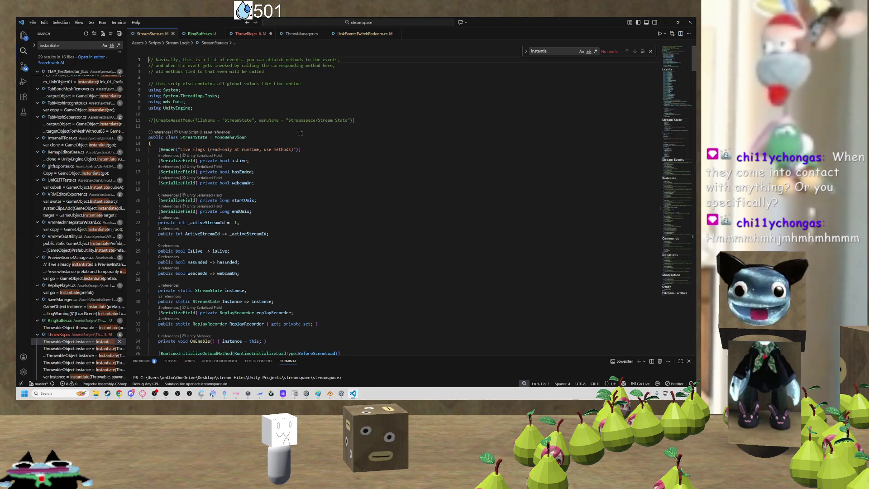
scroll(394, 199, "down", 3)
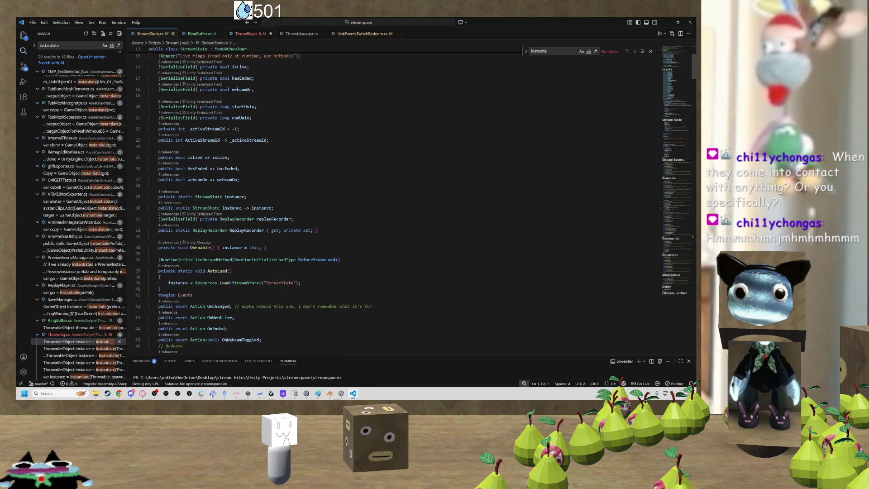
scroll(394, 199, "up", 3)
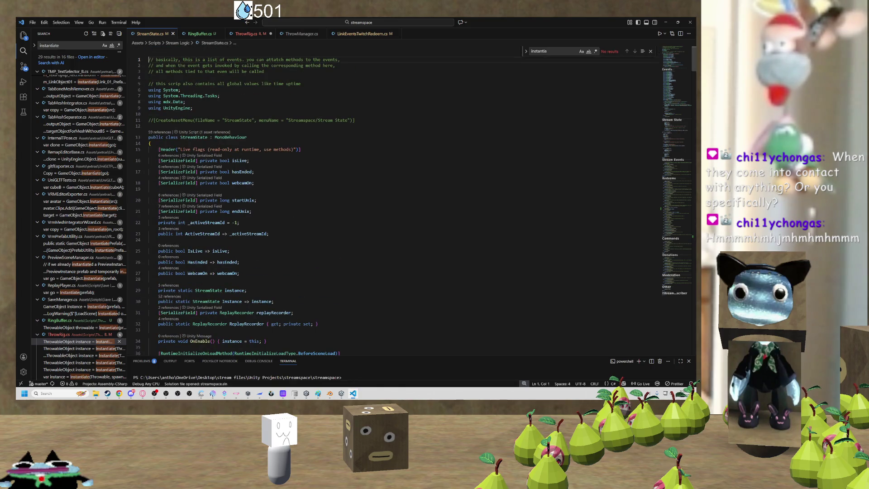
scroll(258, 132, "down", 3)
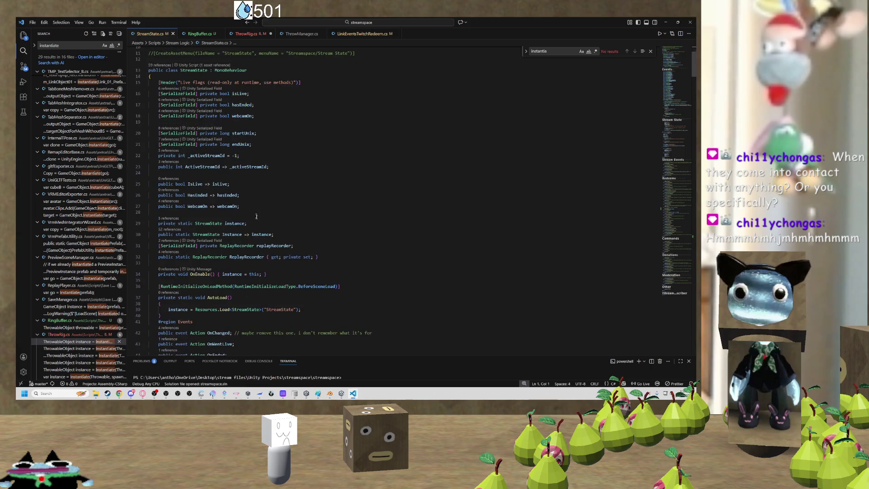
key("Return")
key("Return")
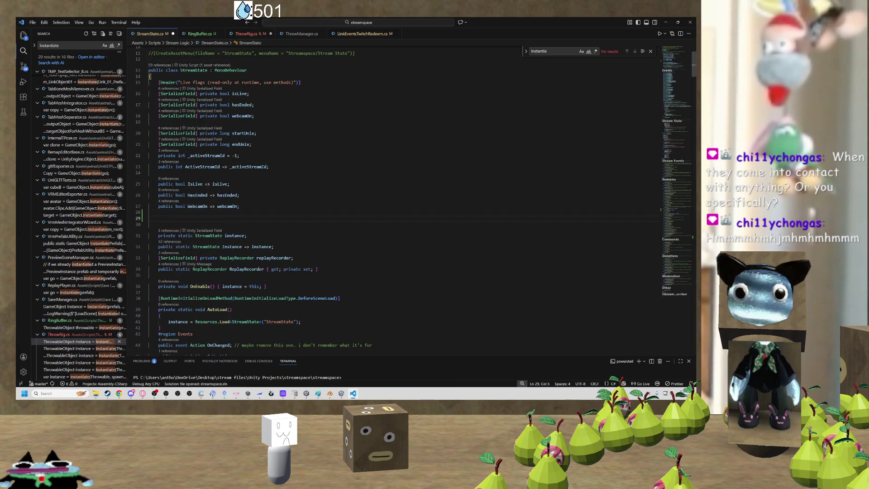
key("BackSpace")
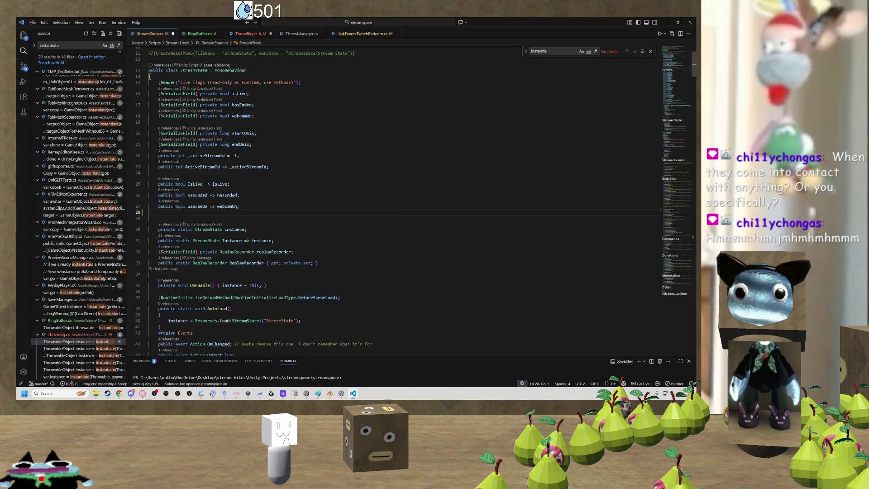
type("public ")
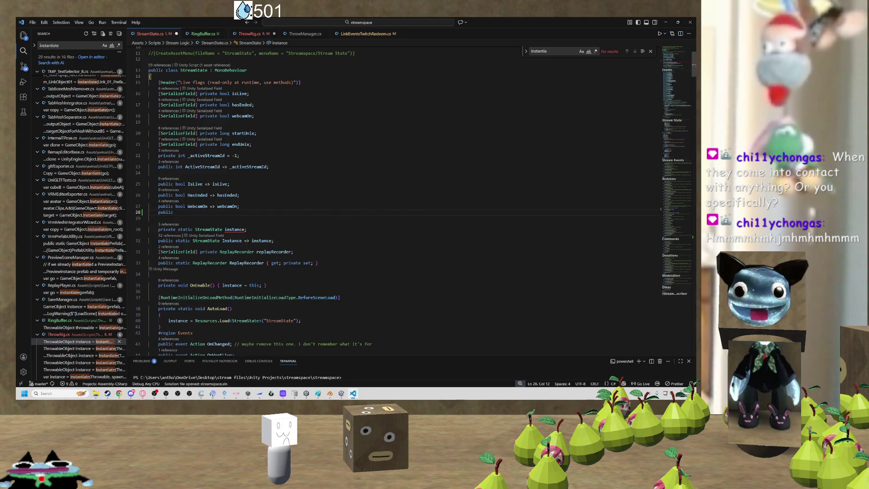
type("RingBuffer ")
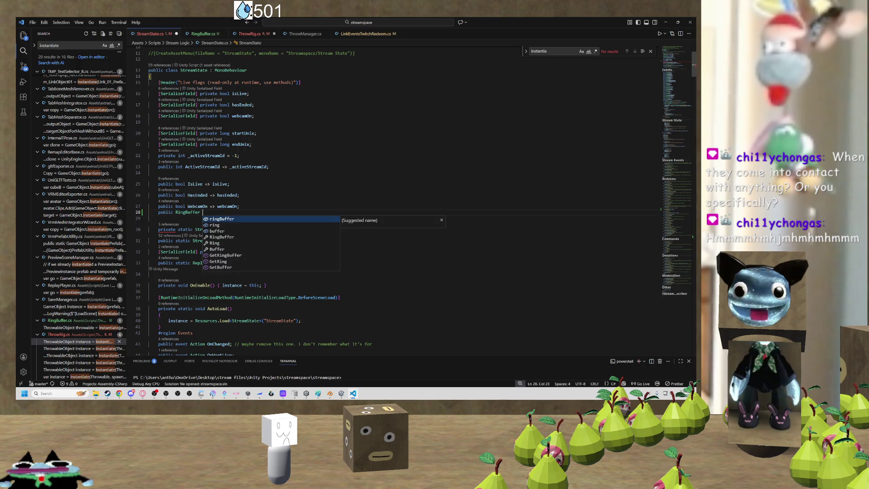
type("applebuffer")
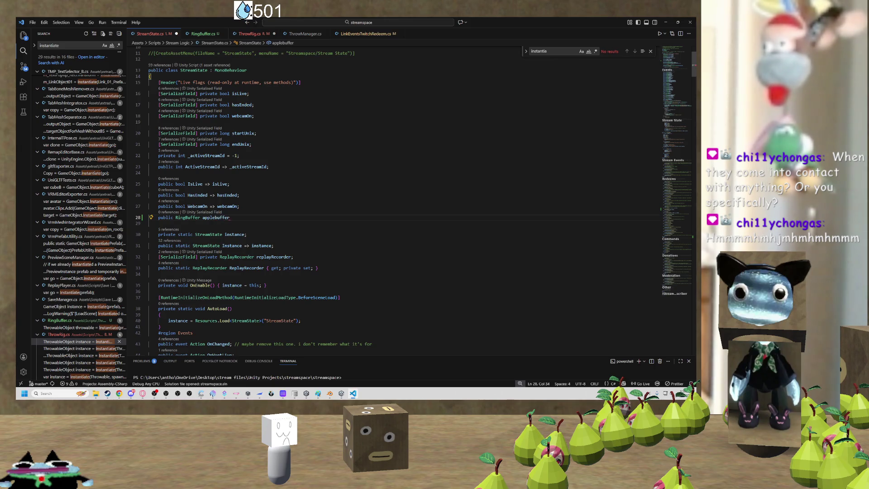
key("ctrl+BackSpace")
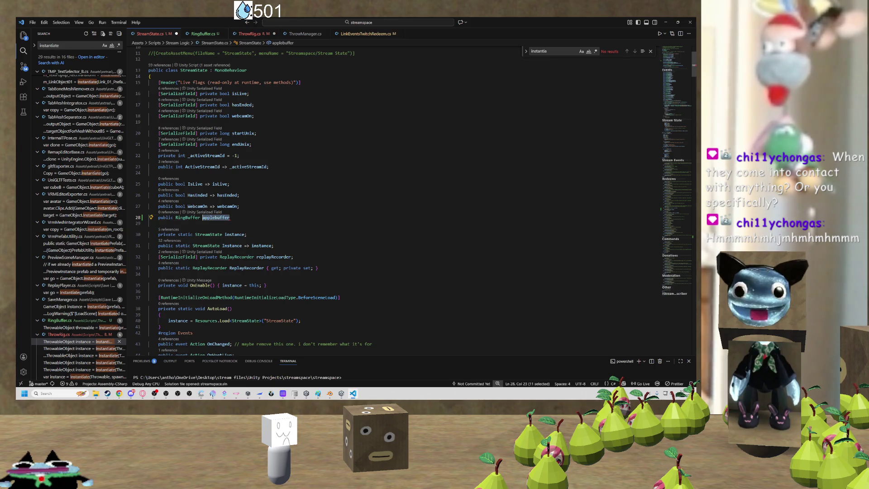
type("Apple")
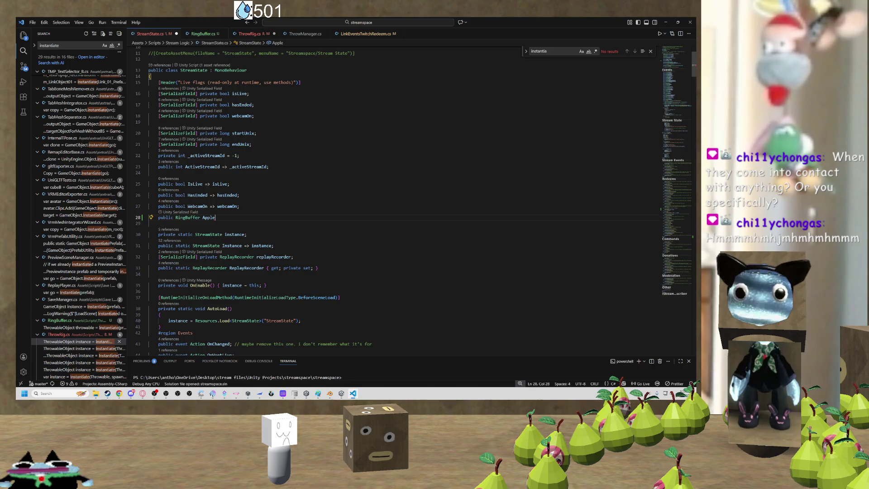
type("RingBuffer;")
Add a 'public RingBuffer BananaRingBuffer;' field on the line beneath AppleRingBuffer.
key("Return")
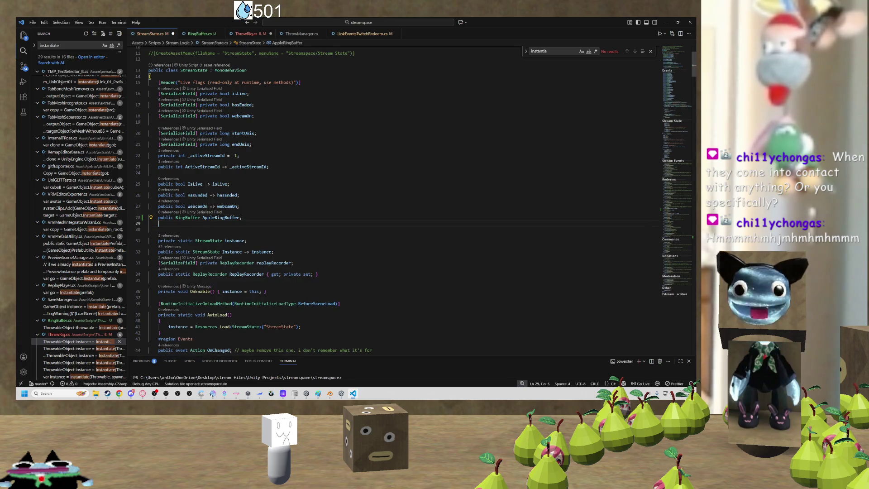
type("public R")
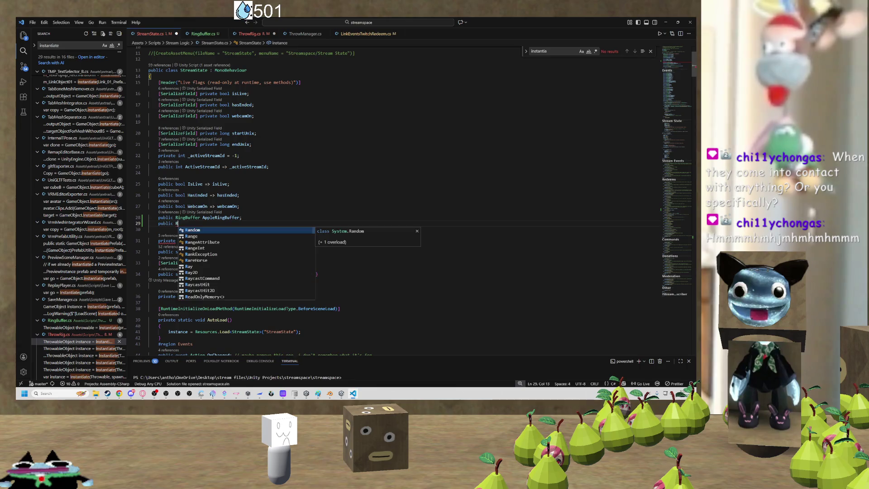
type("ingBuffer")
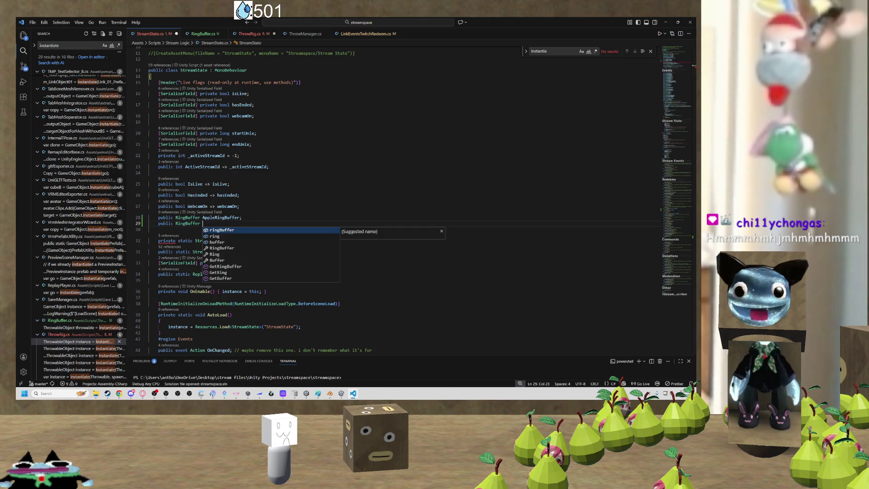
key("Escape")
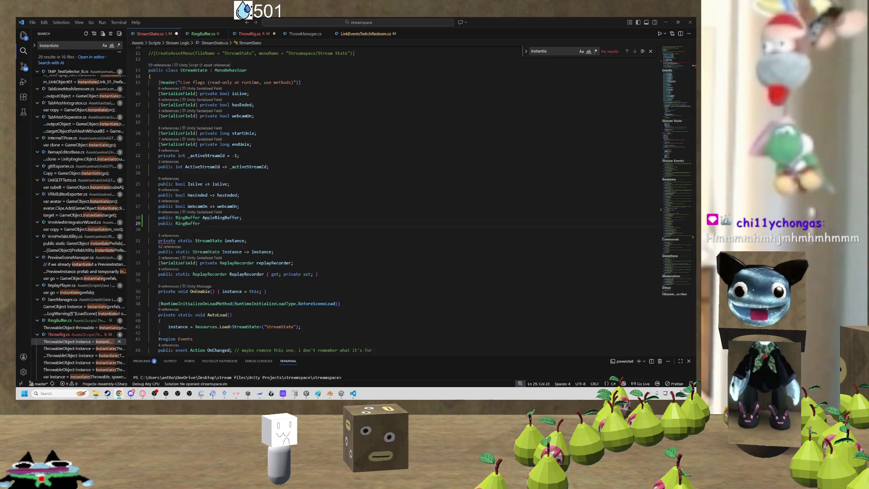
left_click(242, 226)
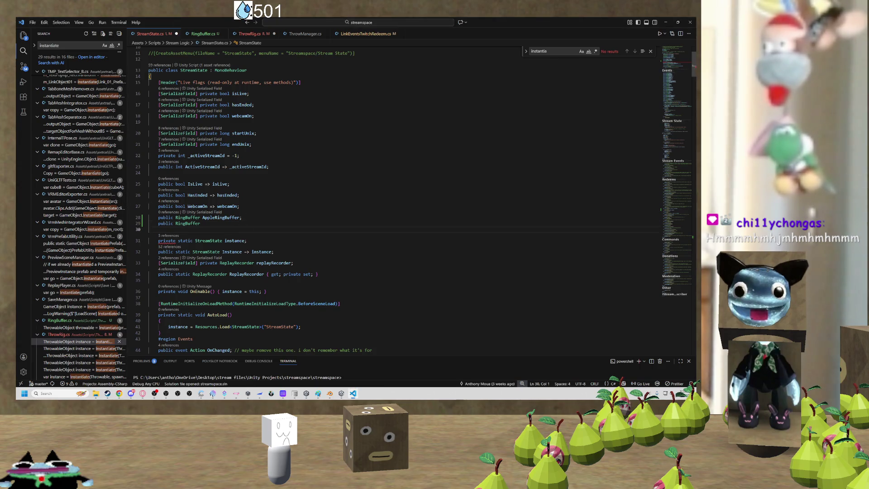
type("BananaRing")
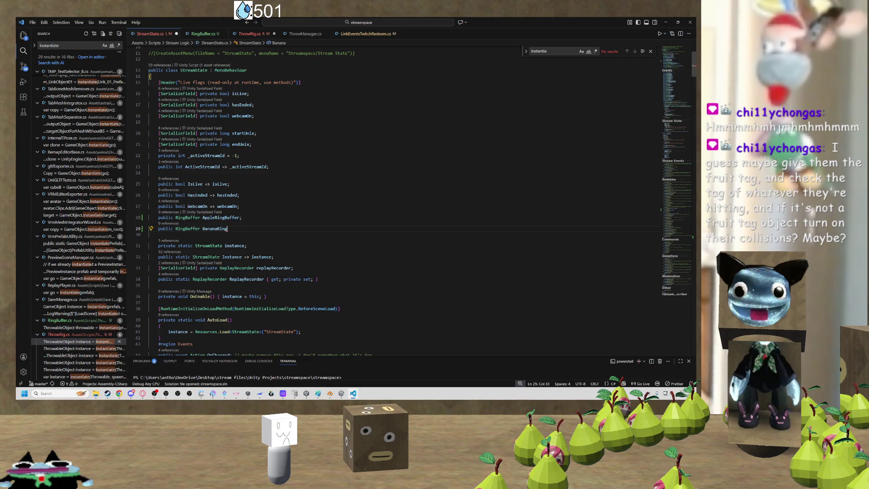
type("Buffer;")
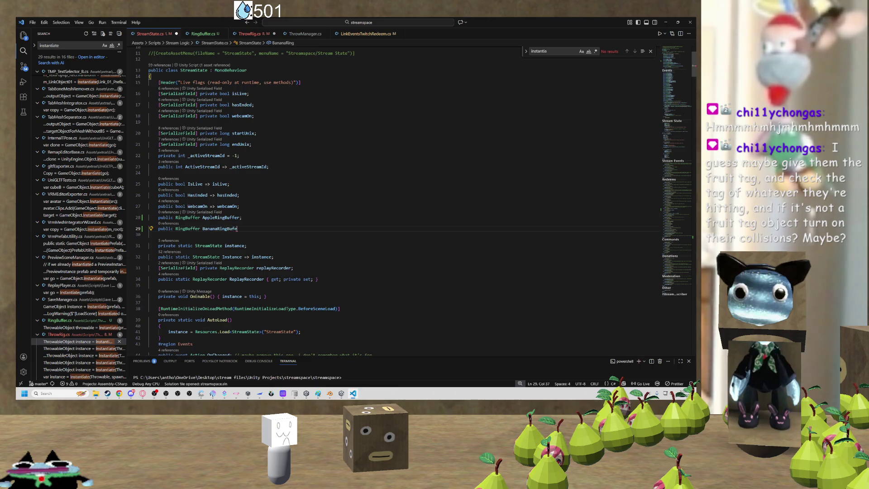
scroll(328, 201, "down", 10)
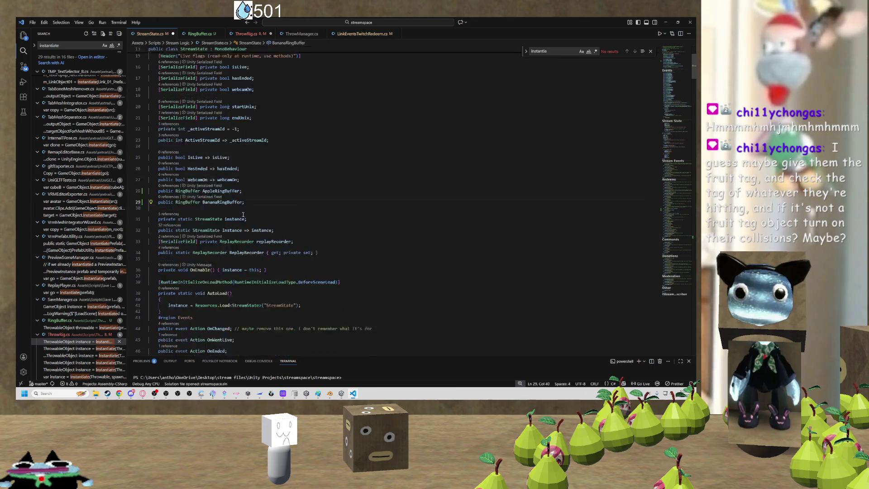
scroll(328, 201, "down", 10)
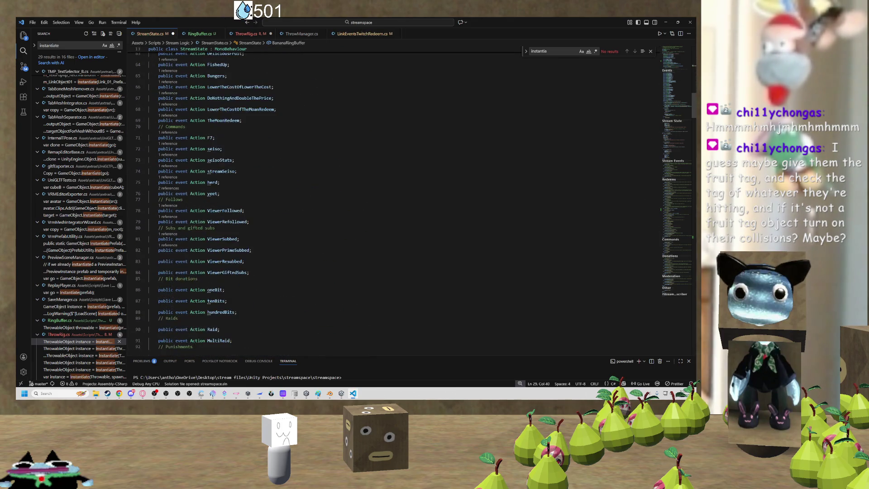
scroll(328, 201, "down", 2)
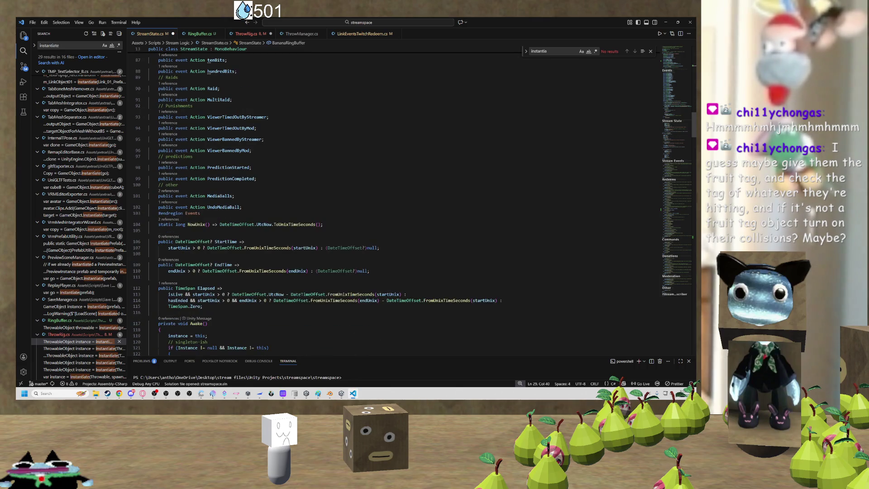
scroll(327, 201, "down", 3)
scroll(328, 201, "down", 2)
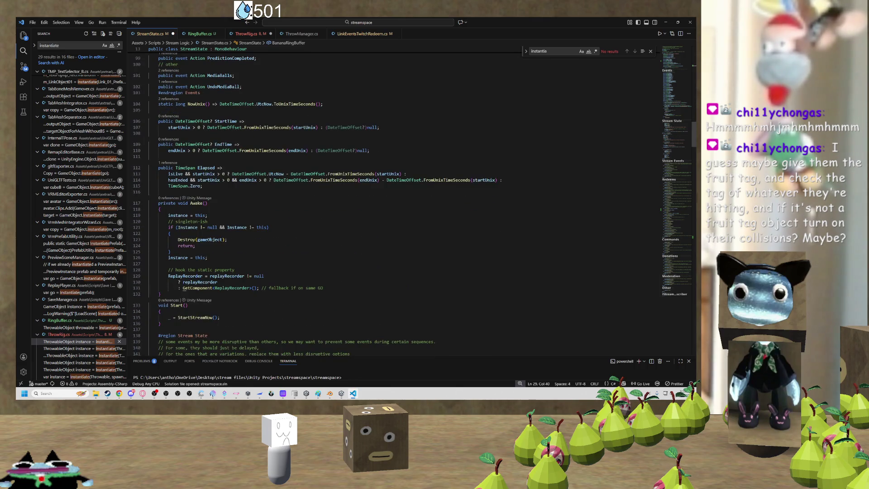
scroll(327, 200, "down", 2)
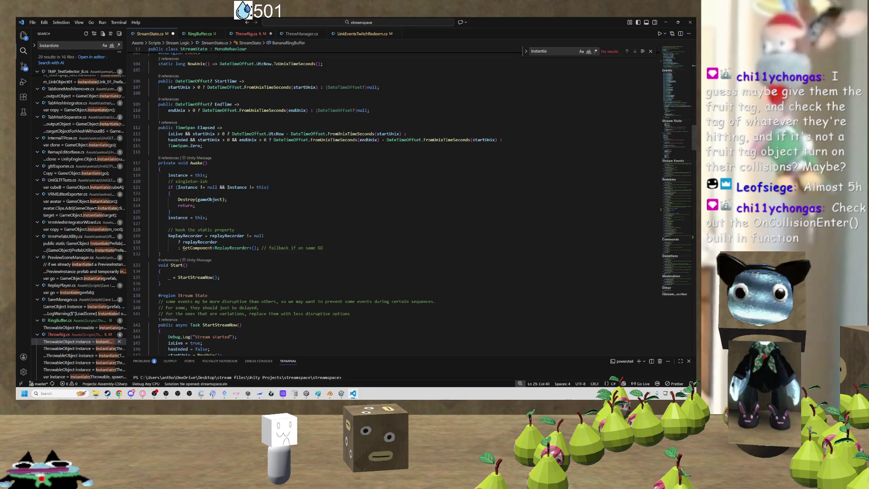
left_click(246, 35)
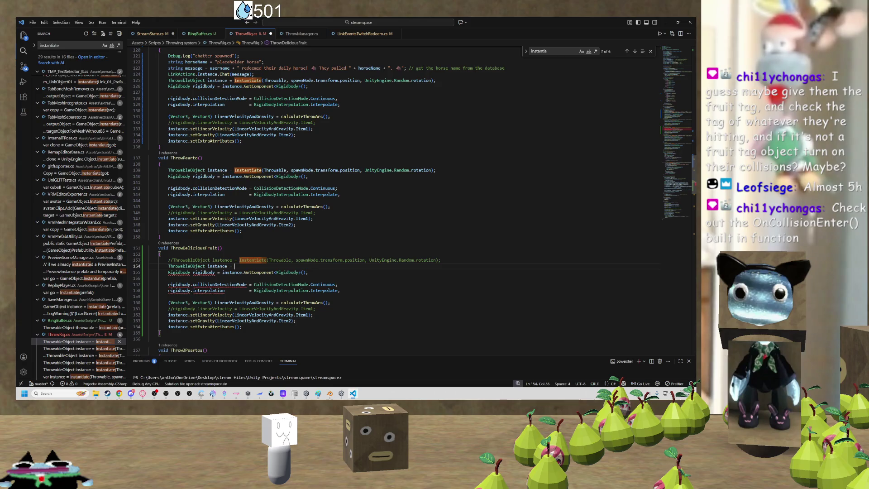
Delete the stray space from the ThrowDeliciousFruit method name in ThrowRig.cs.
left_click(204, 248)
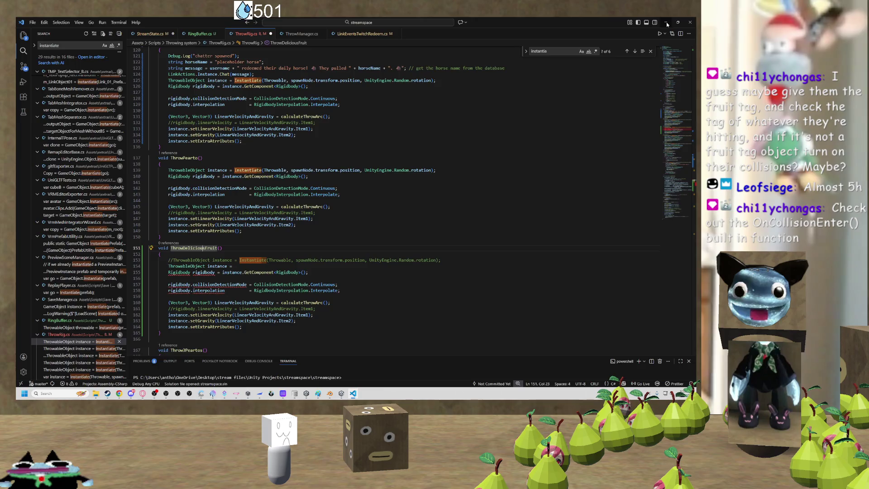
left_click(666, 23)
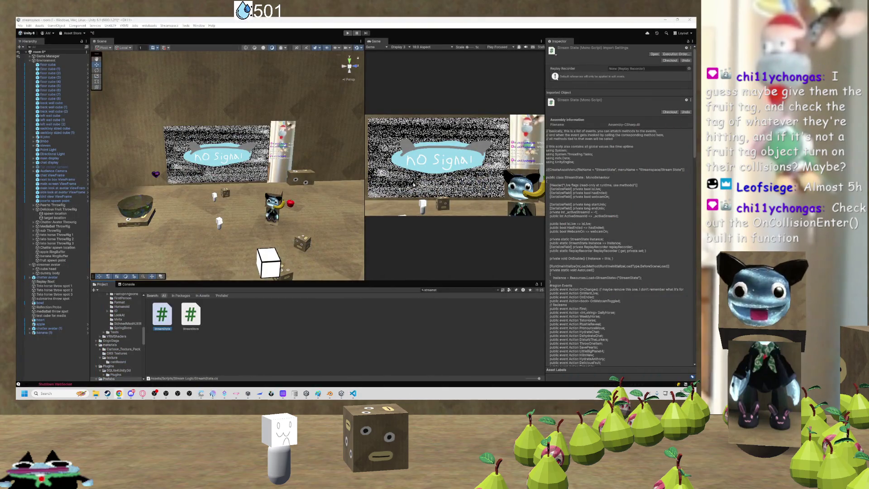
key("alt+Tab")
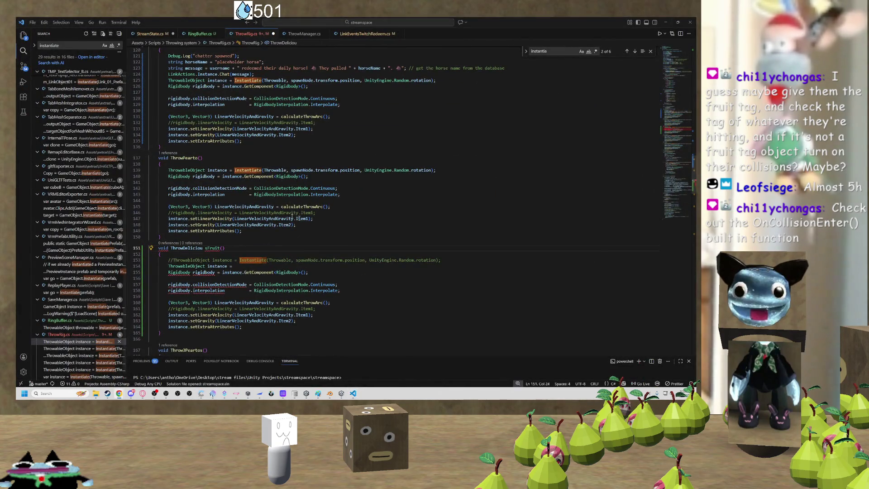
key("BackSpace")
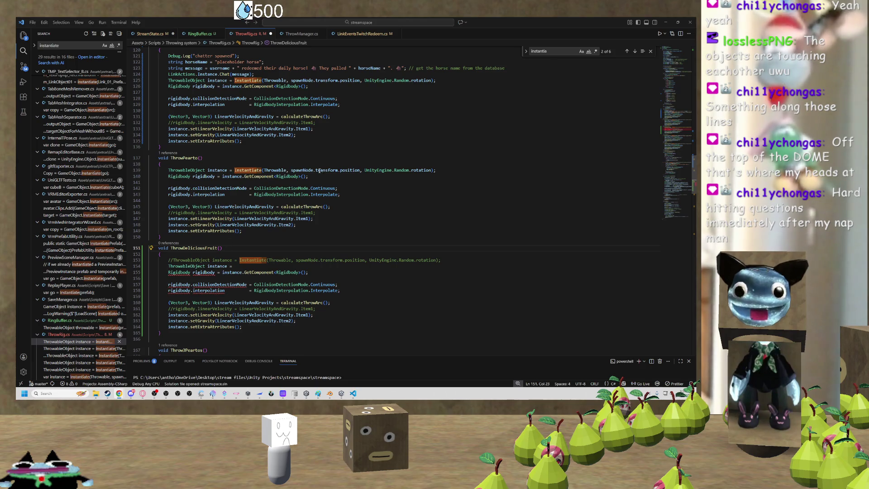
mouse_move(328, 398)
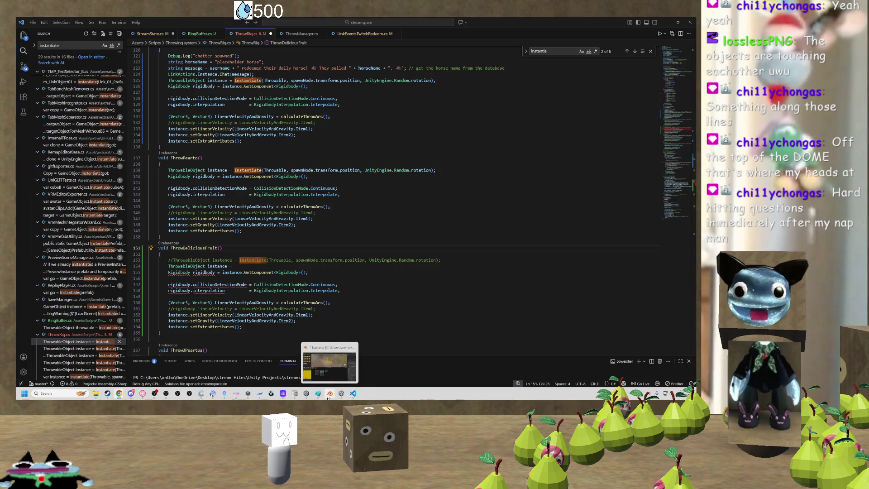
Close the banana Blender window, saving the file when prompted.
left_click(329, 363)
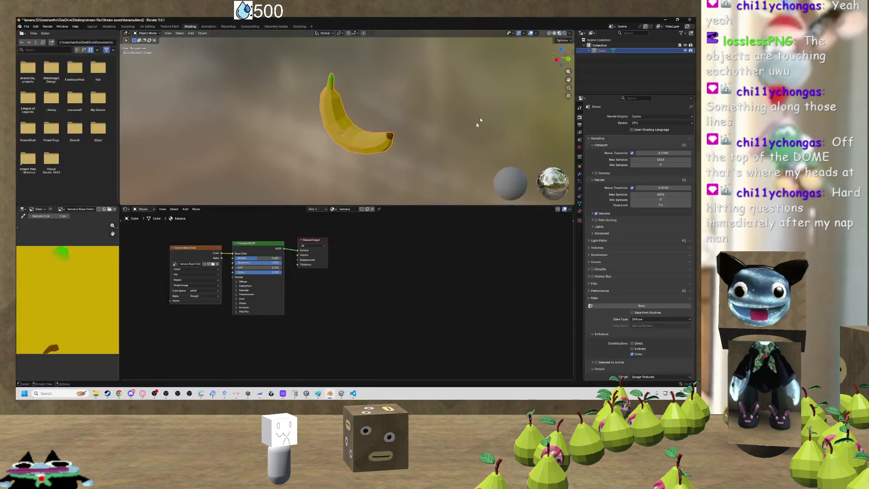
left_click(689, 19)
left_click(336, 217)
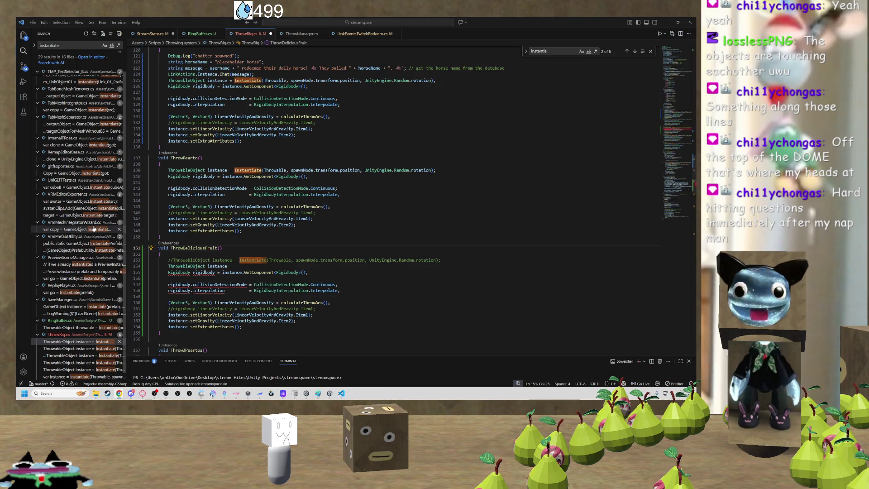
Add an empty line in StreamState's Awake after the ReplayRecorder assignment, trying AppleRingBuffer then removing it.
left_click(225, 266)
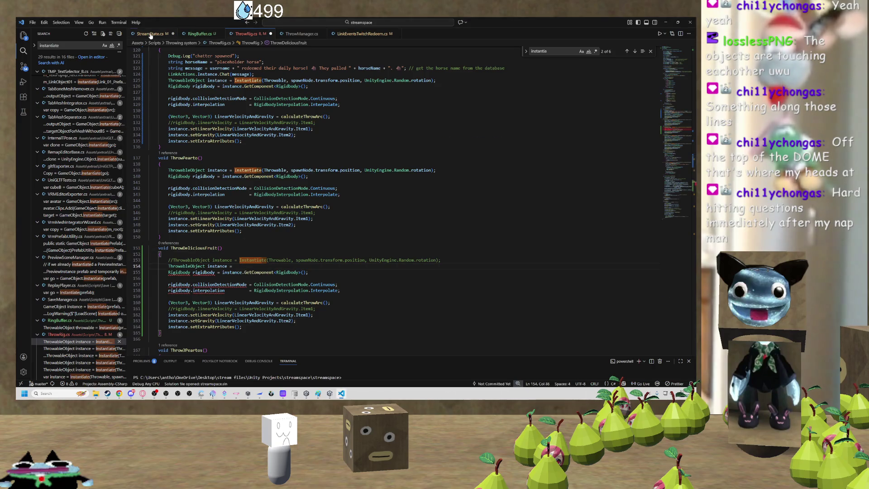
key("ctrl+Tab")
scroll(393, 203, "up", 10)
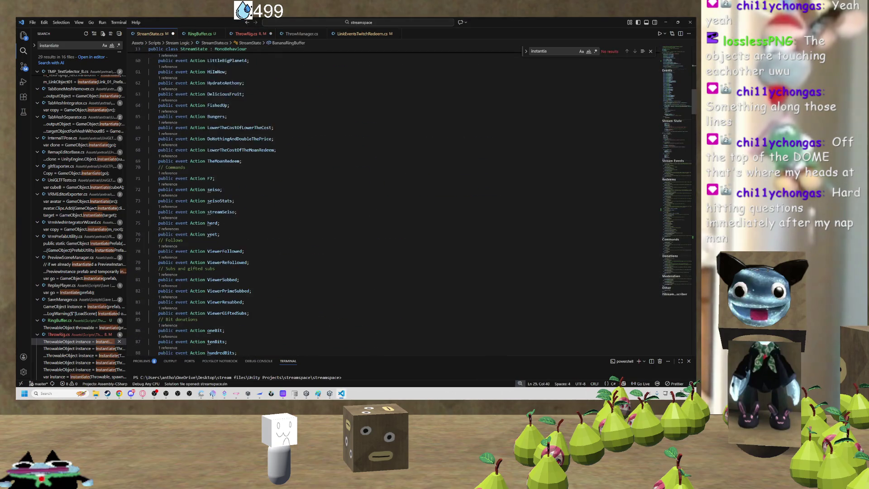
scroll(181, 172, "down", 13)
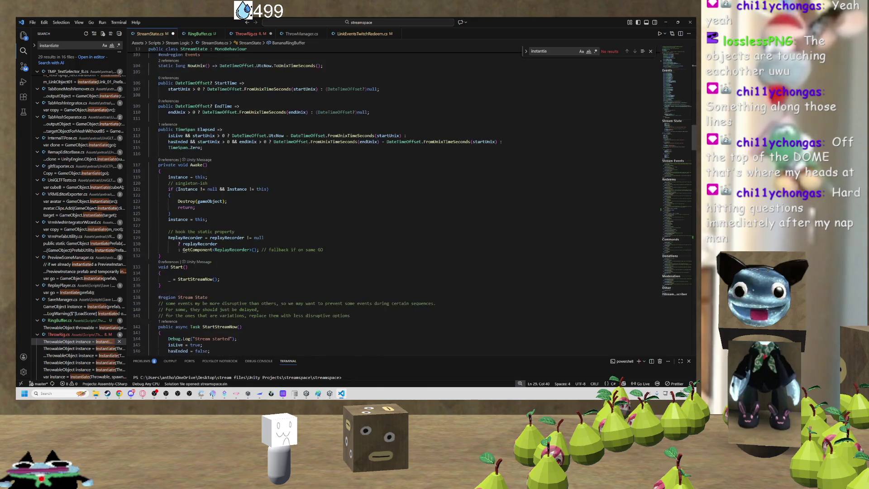
left_click(181, 172)
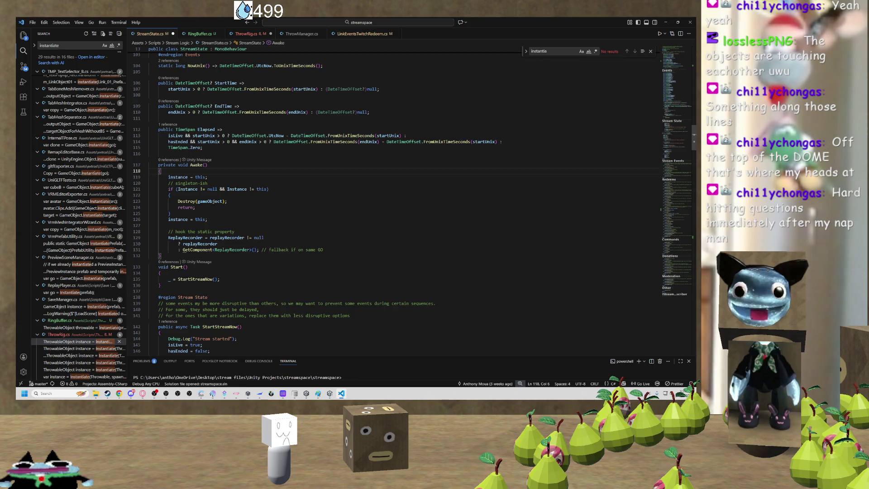
left_click(323, 249)
key("Return")
key("Return")
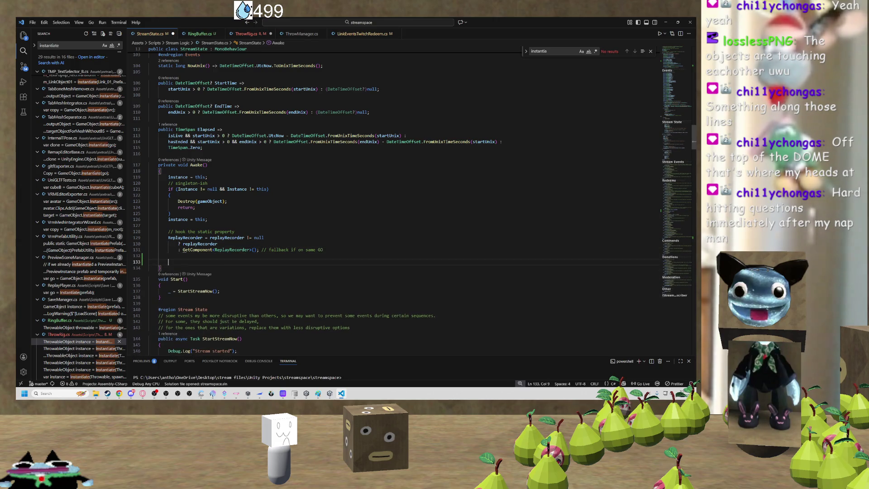
type("appl")
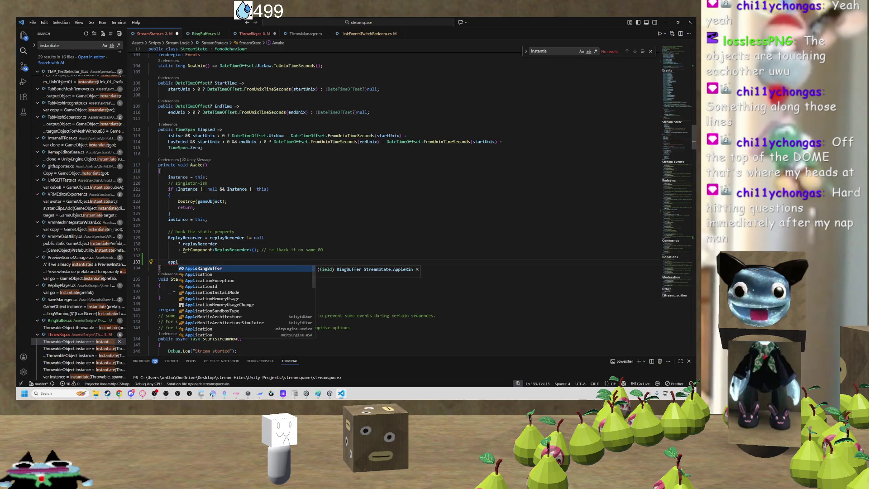
key("Tab")
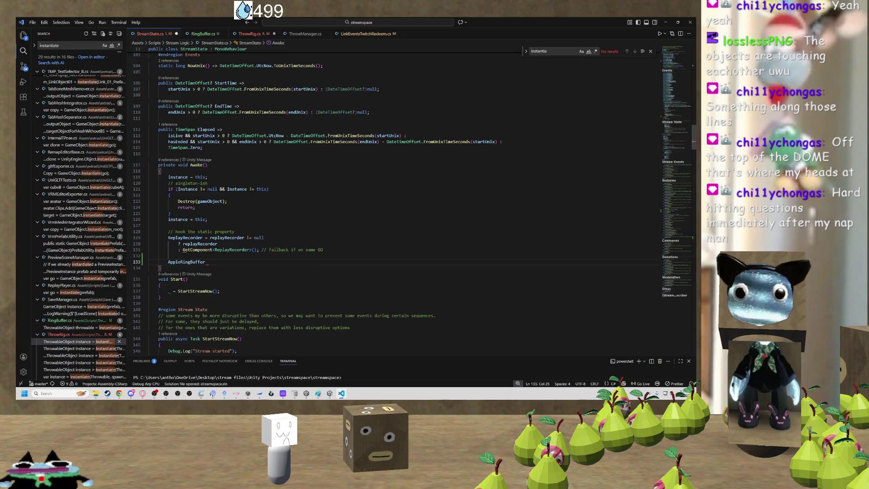
type("=")
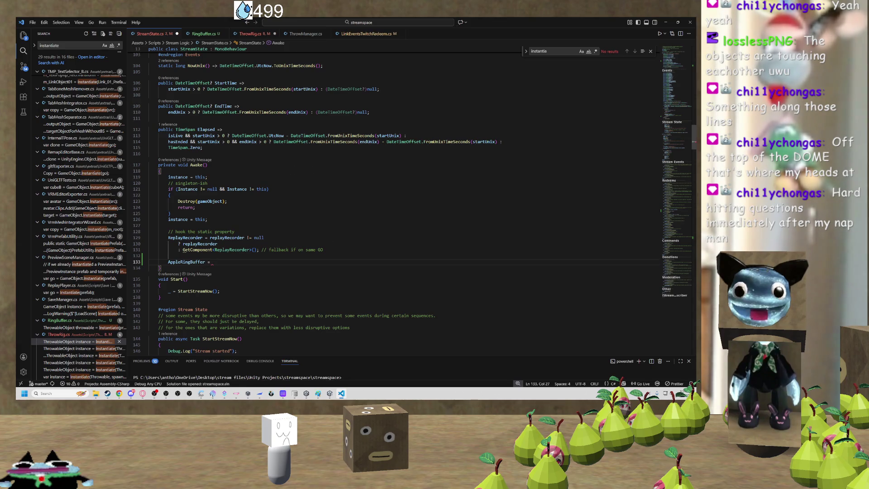
key("BackSpace")
key("BackSpace")
key("BackSpace")
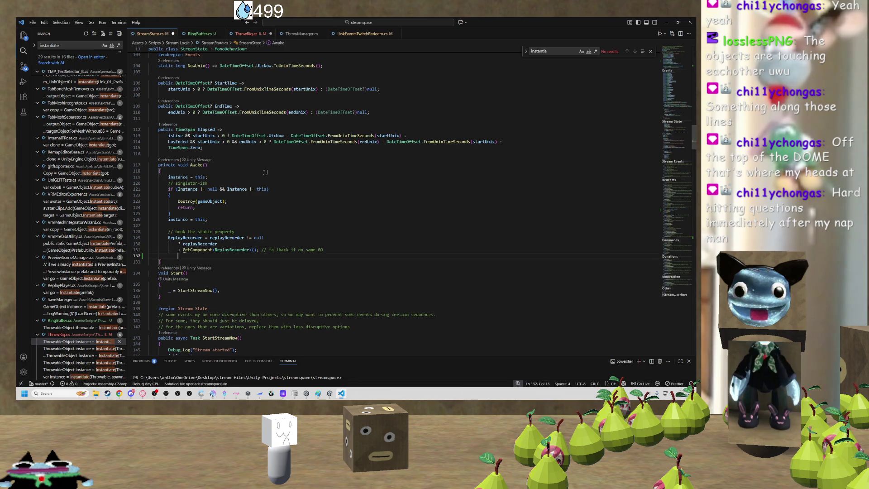
left_click(665, 23)
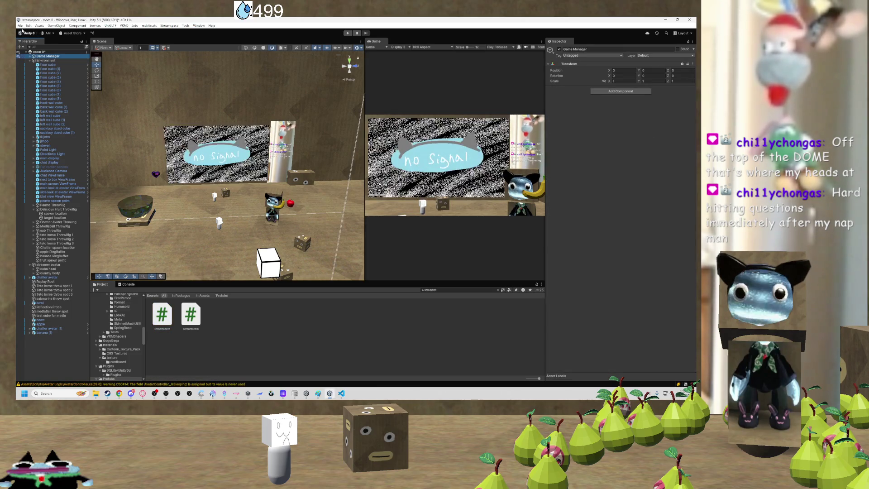
Expand Game Manager in the Hierarchy and show the StreamState object in the Inspector.
left_click(20, 25)
left_click(137, 35)
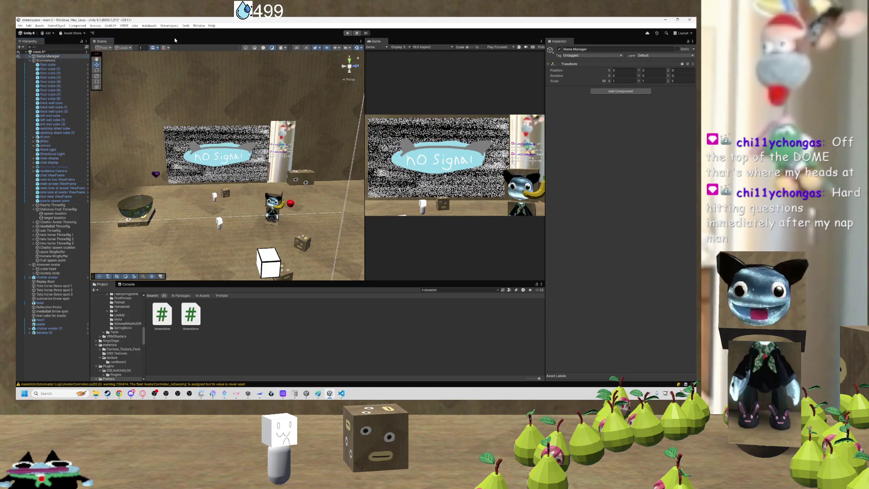
left_click(43, 56)
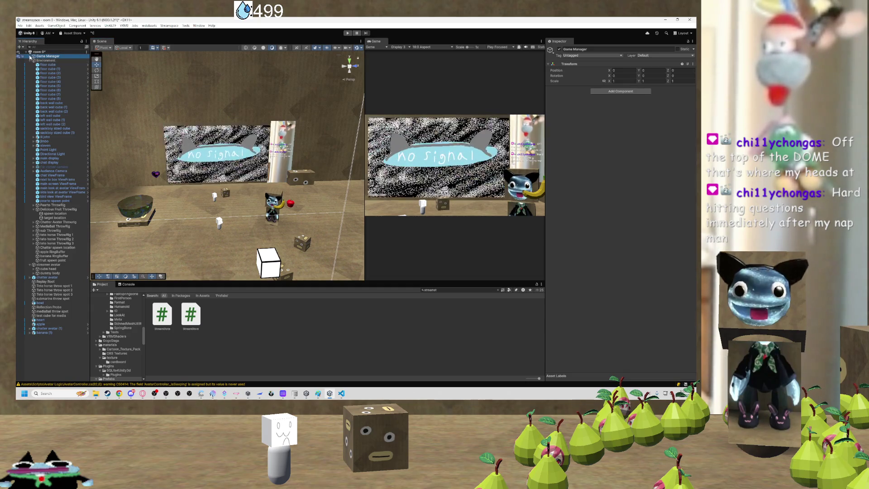
left_click(30, 56)
left_click(54, 61)
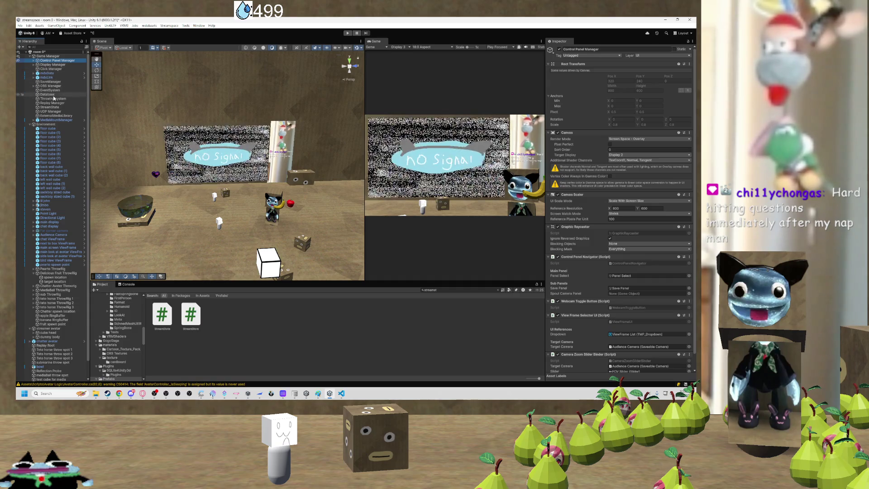
left_click(49, 107)
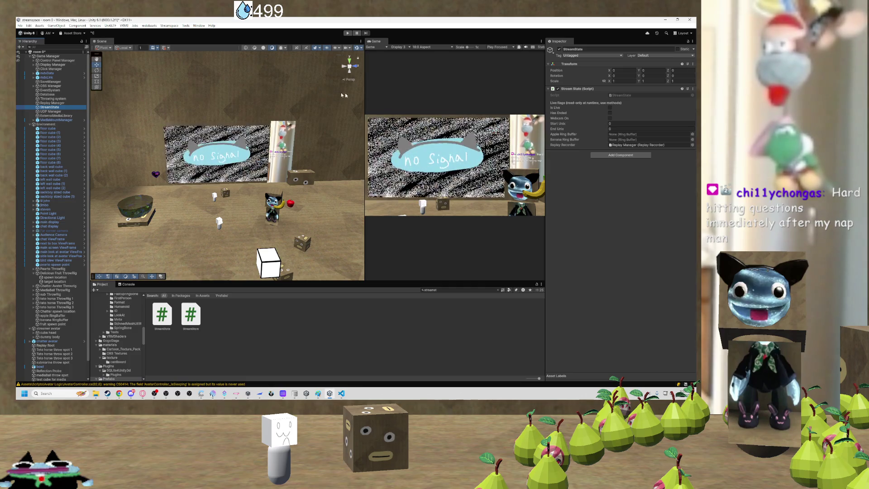
Assign apple RingBuffer and banana RingBuffer to StreamState's Apple and Banana Ring Buffer slots.
left_click(692, 134)
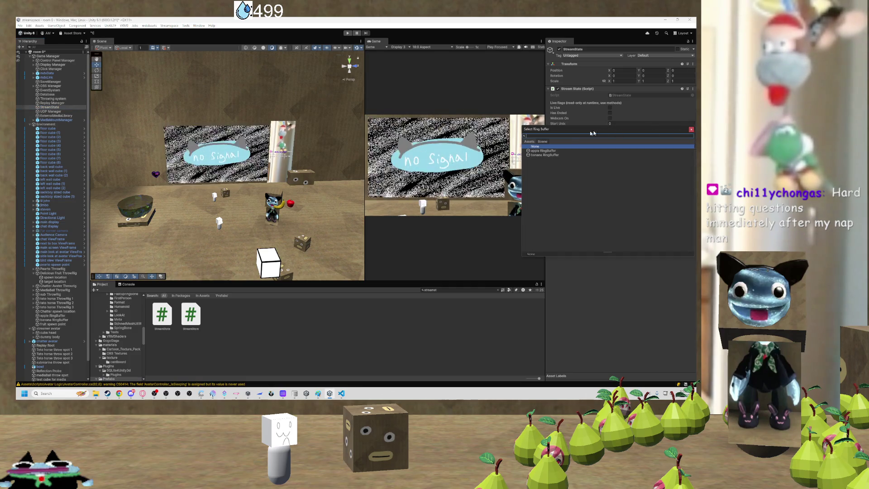
double_click(543, 150)
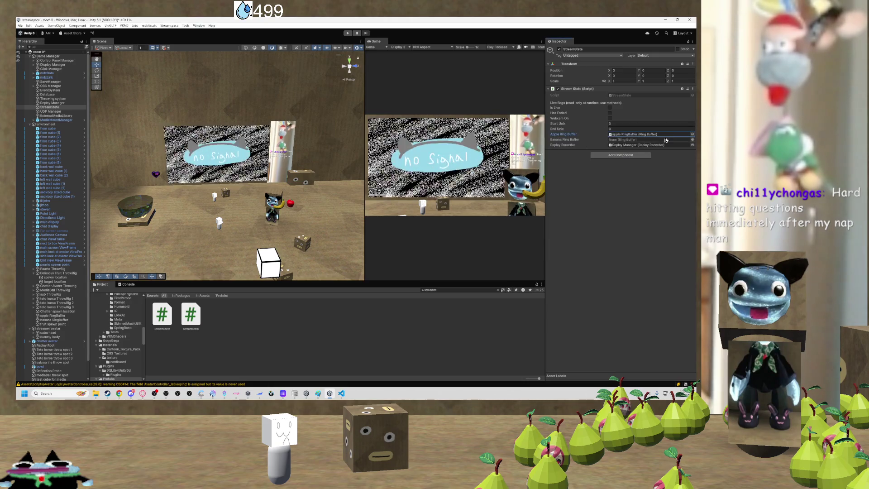
left_click(692, 140)
double_click(589, 157)
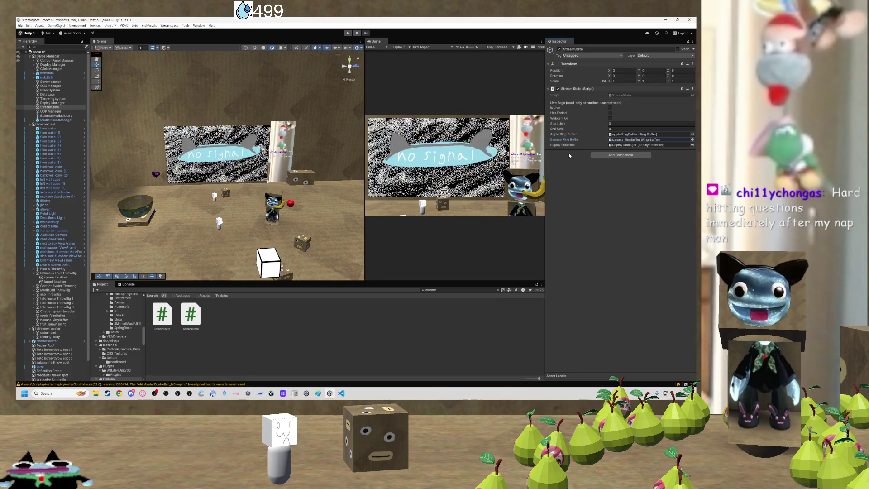
left_click(589, 171)
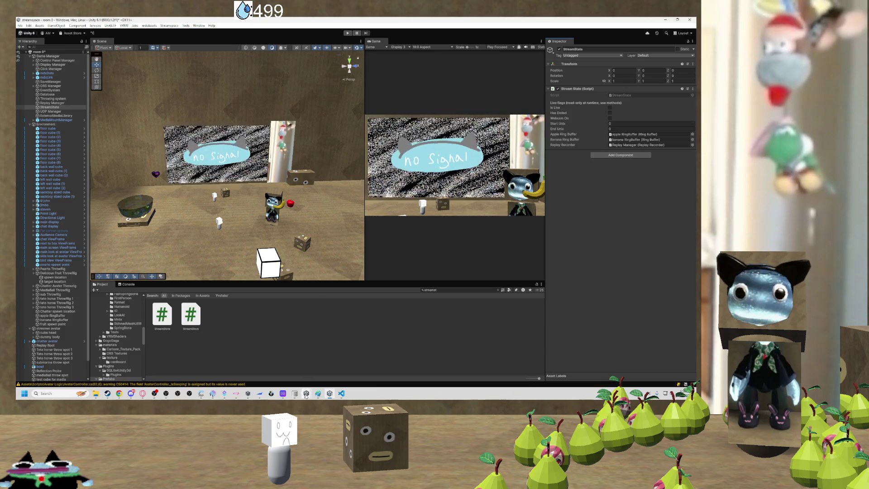
left_click(341, 393)
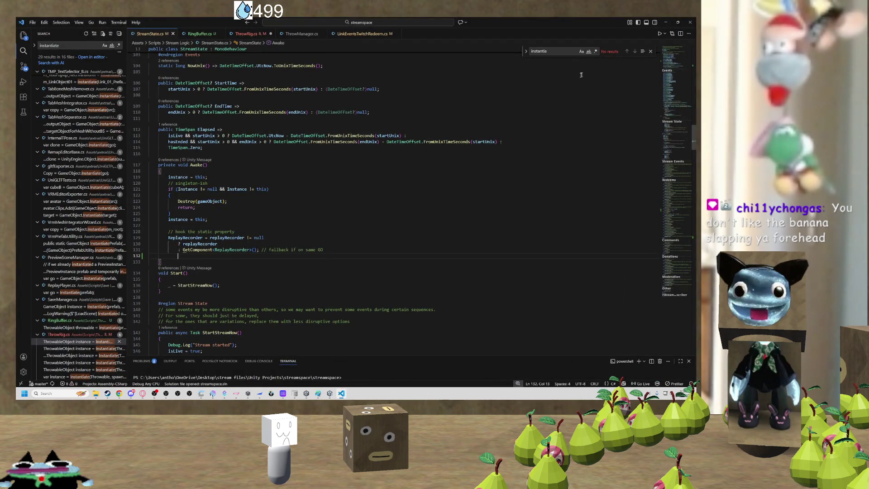
In ThrowRig.cs line 154, write StreamState.Instance.AppleRingBuffer.SpawnItem() after instance =.
left_click(246, 33)
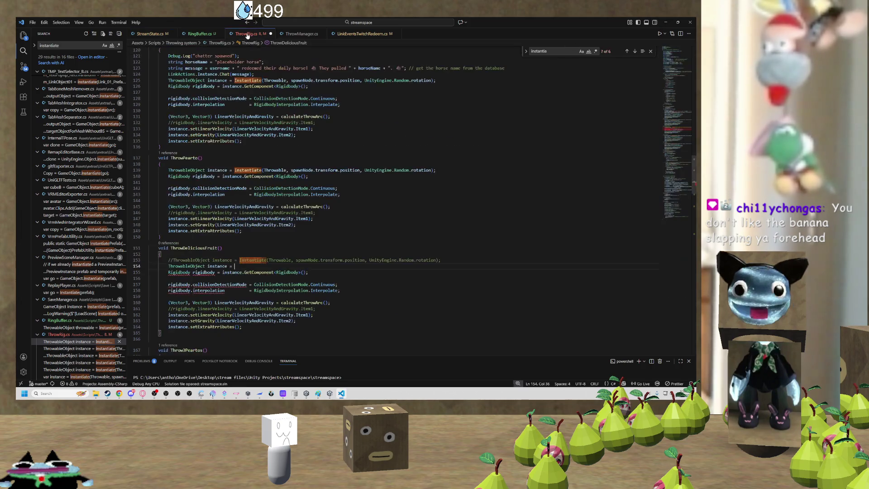
left_click_drag(232, 266, 235, 266)
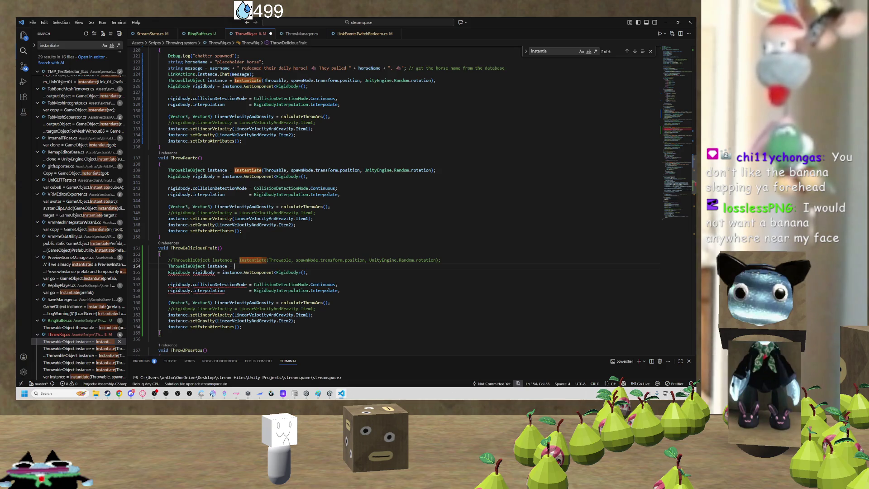
type("Streams")
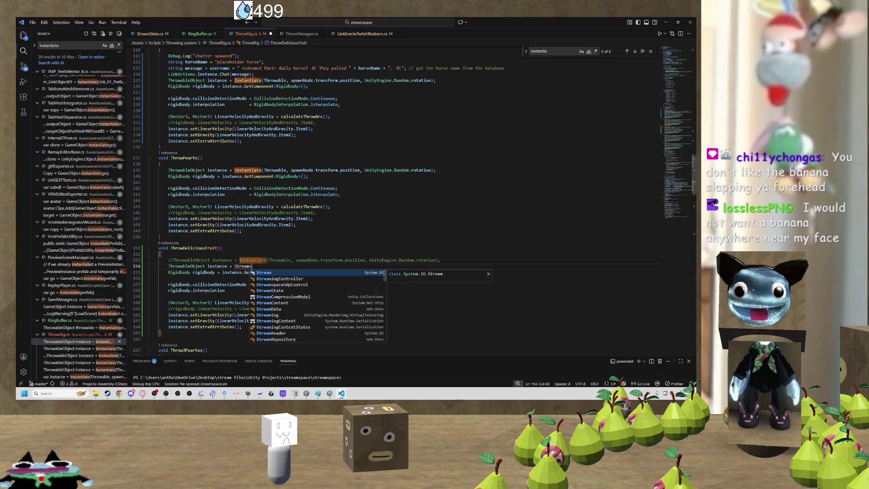
type("ta.Instance.")
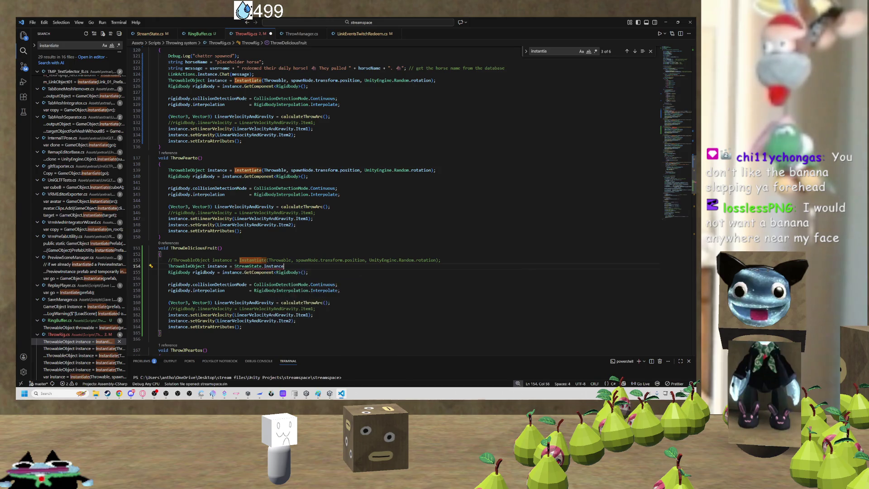
key("Down")
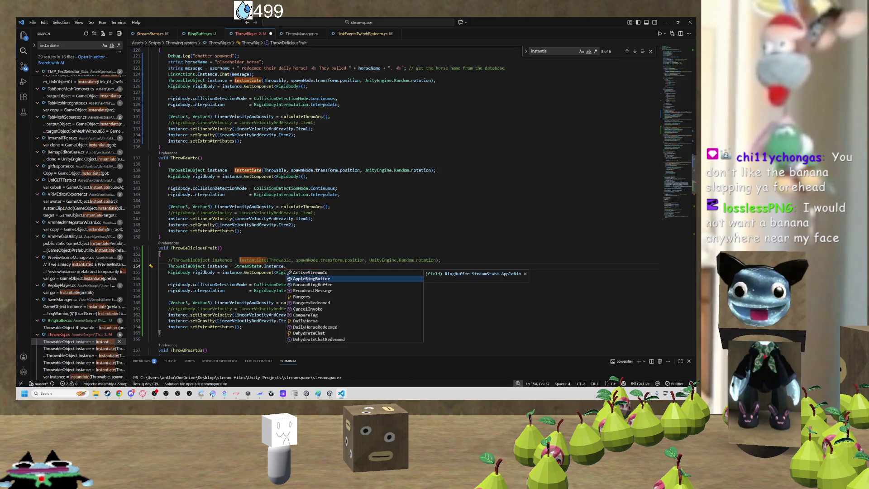
key("Return")
type(".")
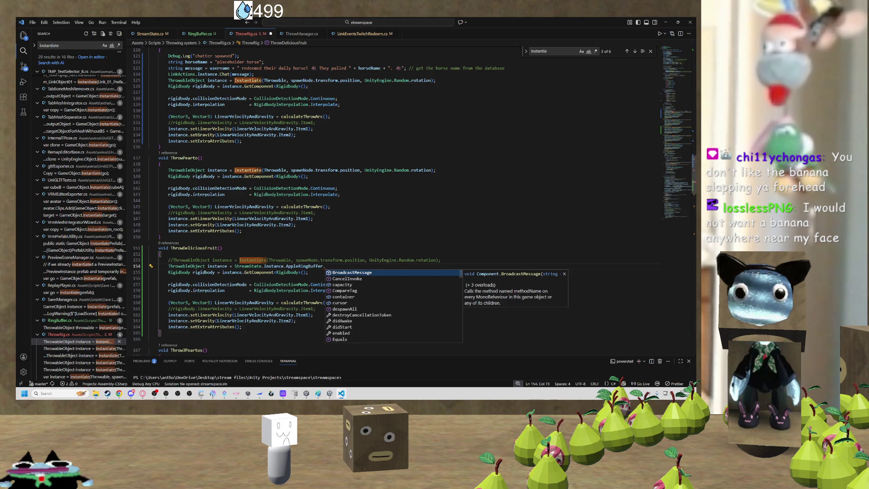
type("SpawnItem")
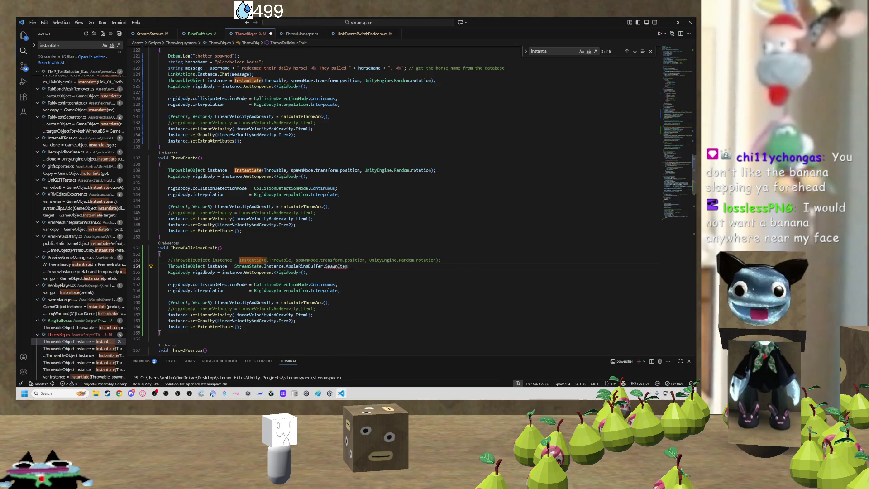
type("()")
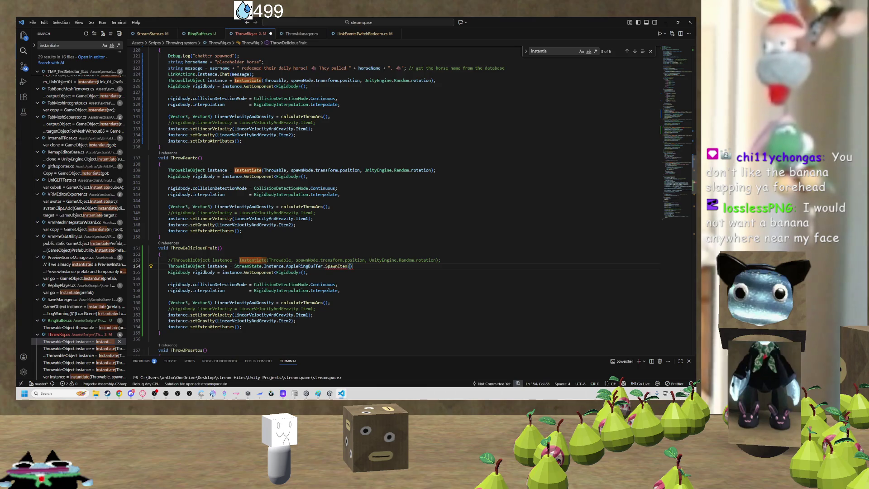
Paste the spawn position and rotation arguments into SpawnItem and end the line with a semicolon.
left_click_drag(296, 260, 437, 261)
key("ctrl+c")
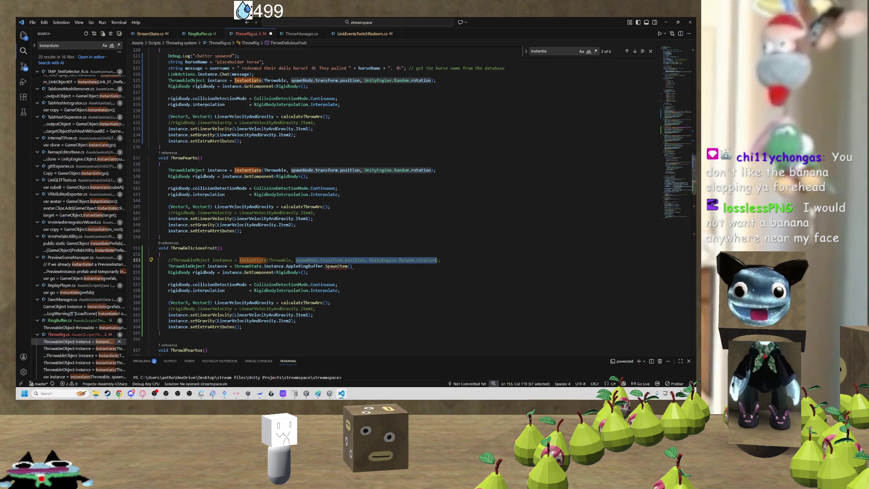
left_click(349, 267)
key("ctrl+v")
type(";")
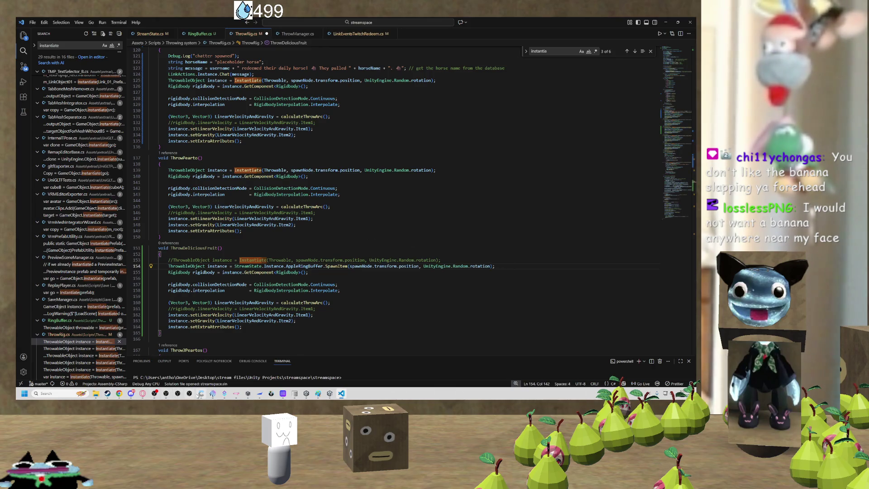
left_click(200, 394)
left_click(199, 394)
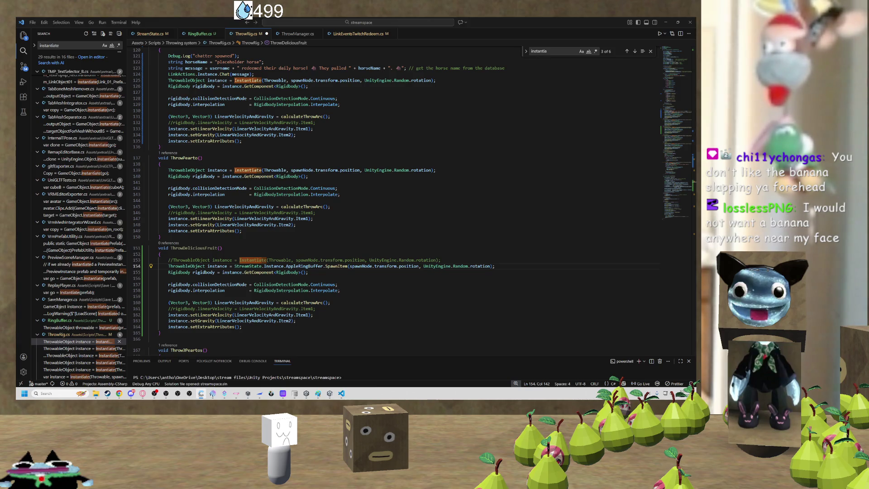
left_click(149, 200)
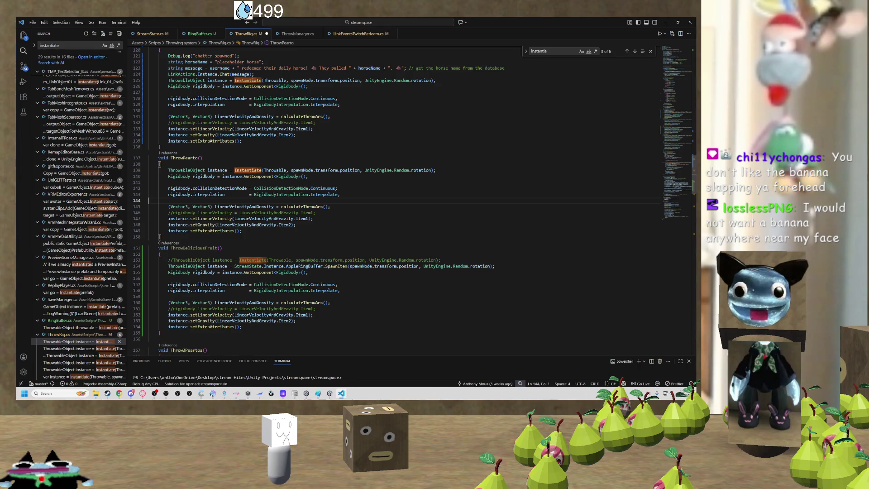
left_click(303, 272)
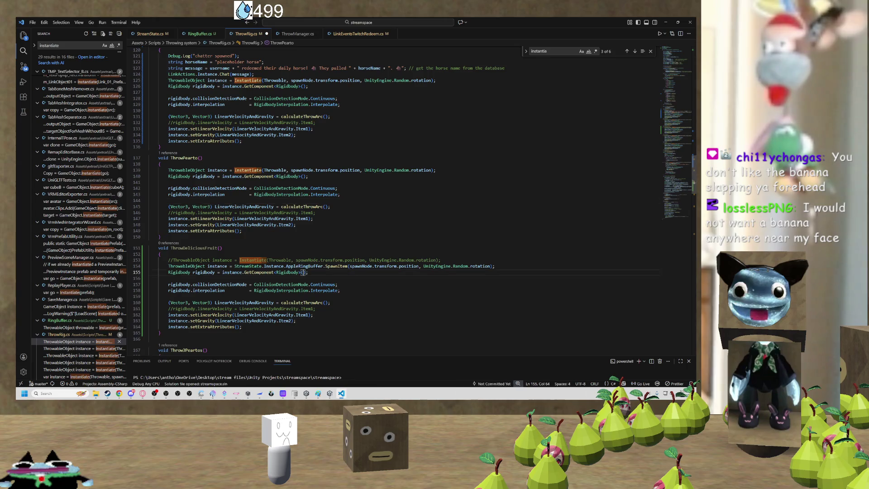
Review the new SpawnItem line in ThrowDeliciousFruit and save ThrowRig.cs.
scroll(265, 227, "down", 2)
left_click(228, 258)
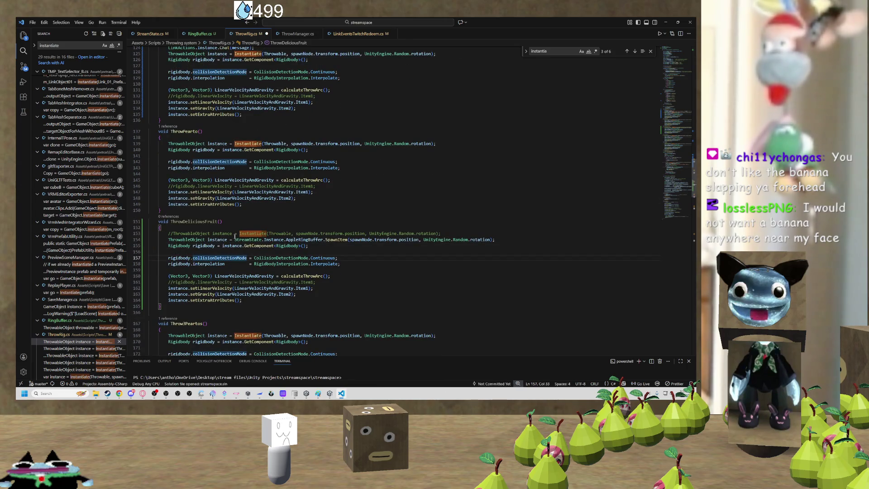
left_click(216, 239)
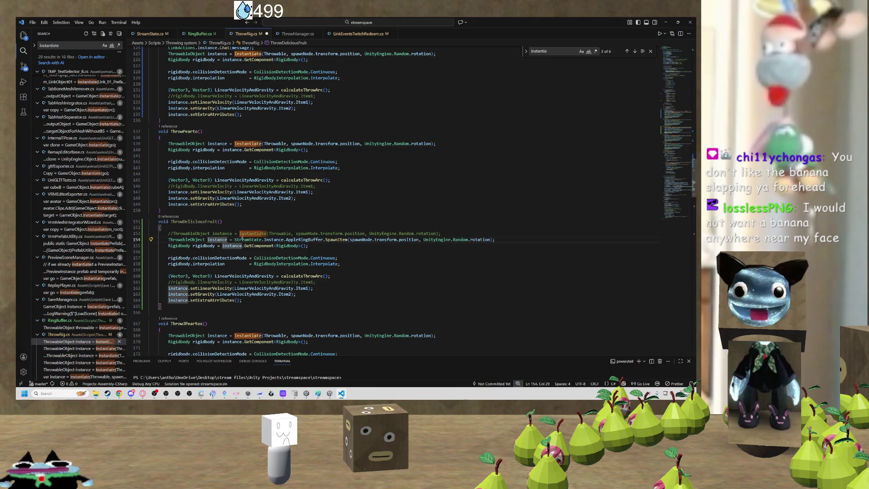
left_click(277, 239)
left_click(493, 240)
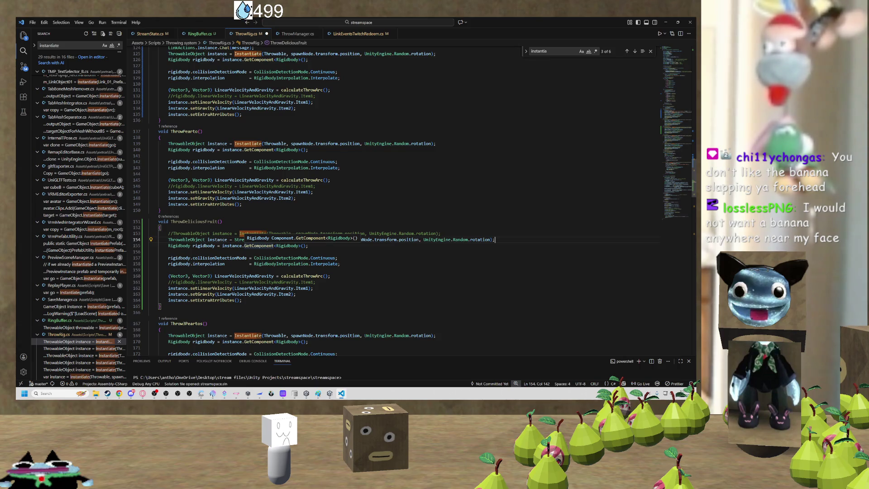
left_click(265, 269)
key("ctrl+s")
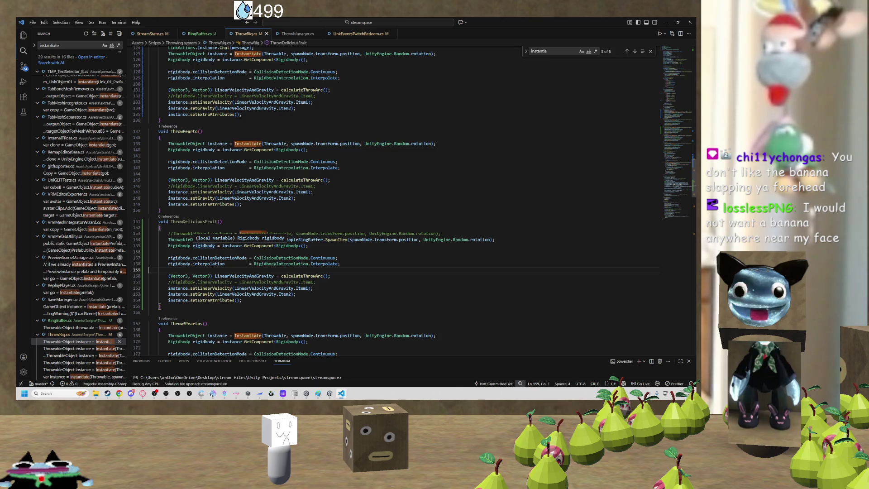
Look over the StreamState spawn expression, then bring the Chatterino chat window over the editor.
left_click(365, 256)
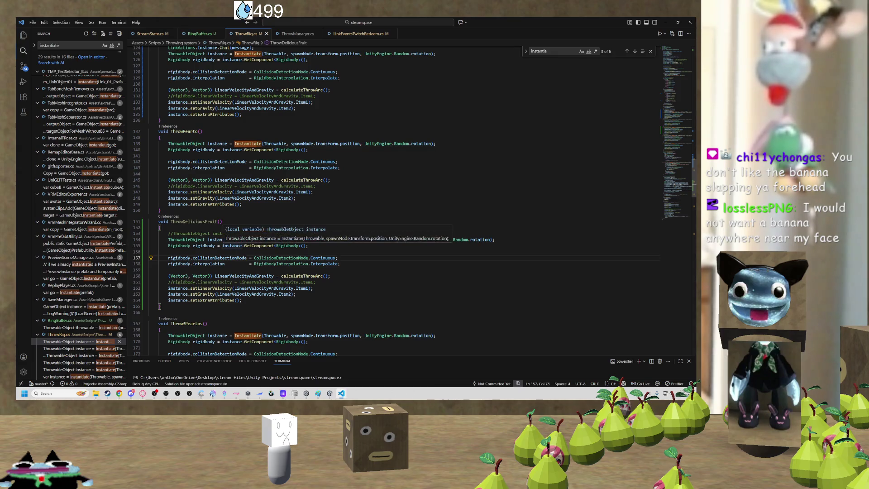
left_click(149, 252)
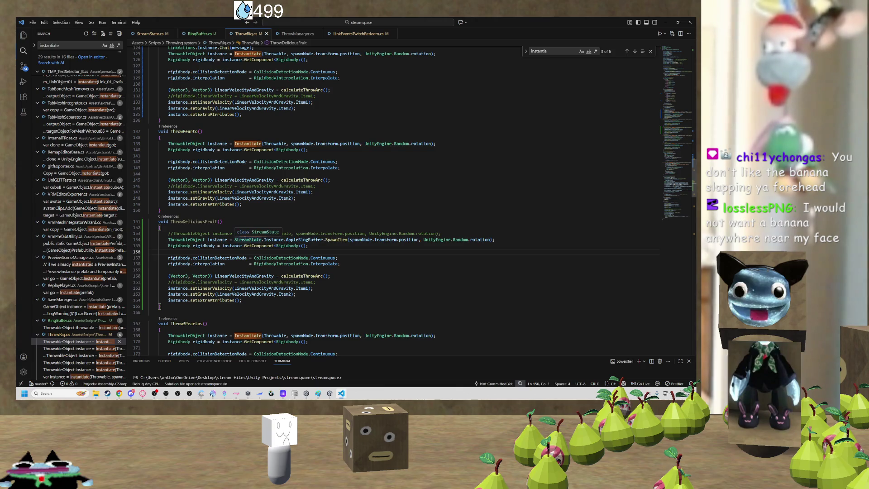
left_click_drag(235, 240, 420, 239)
left_click(503, 244)
mouse_move(496, 240)
left_mouse_down()
mouse_move(248, 240)
mouse_move(149, 269)
left_mouse_up()
left_click(272, 294)
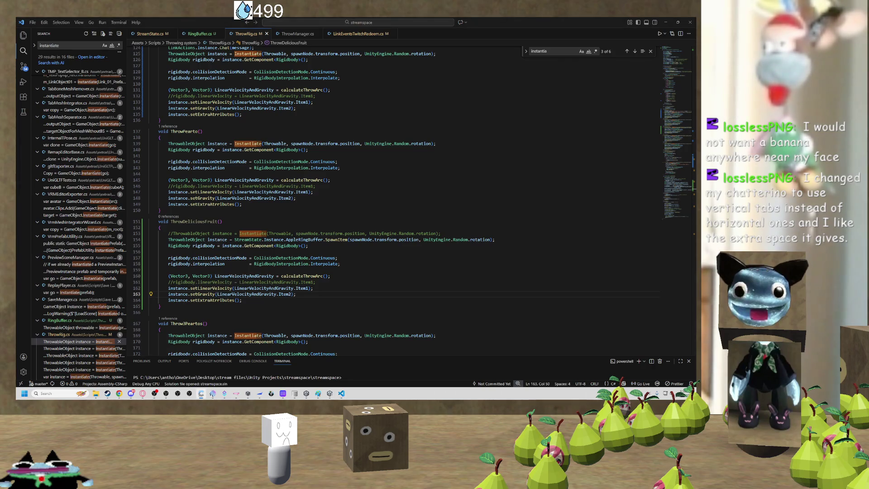
mouse_move(16, 67)
left_mouse_down()
mouse_move(211, 74)
mouse_move(216, 65)
left_mouse_up()
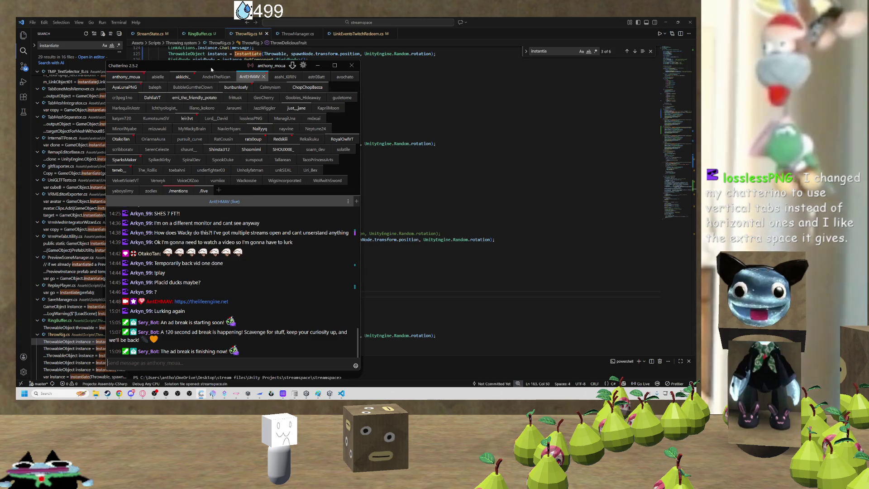
In another Chatterino channel, send 'hi strimmer' and the !giga command.
left_click_drag(213, 64, 0, 47)
left_click_drag(18, 91, 237, 93)
left_click(238, 89)
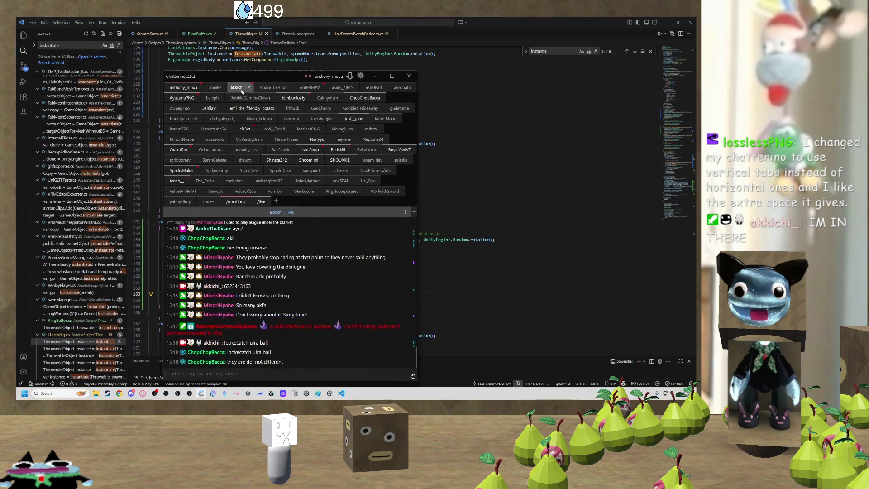
type("hi strimmer")
key("Return")
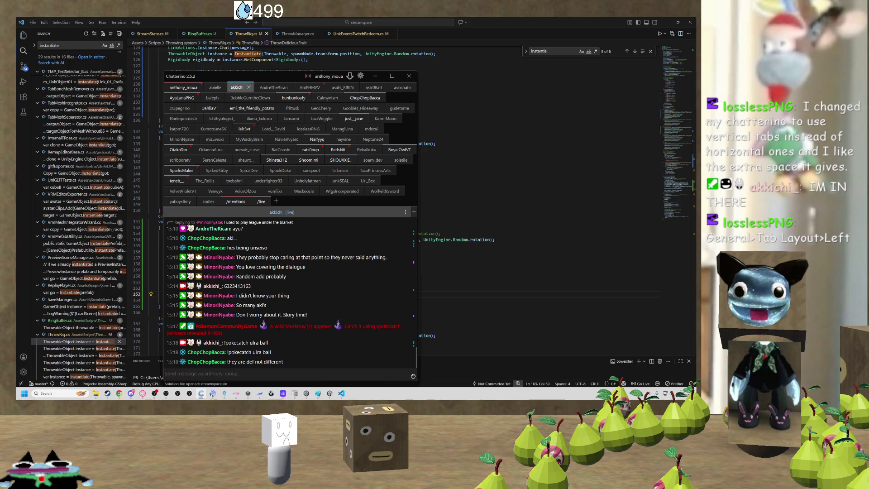
type("iga")
key("Return")
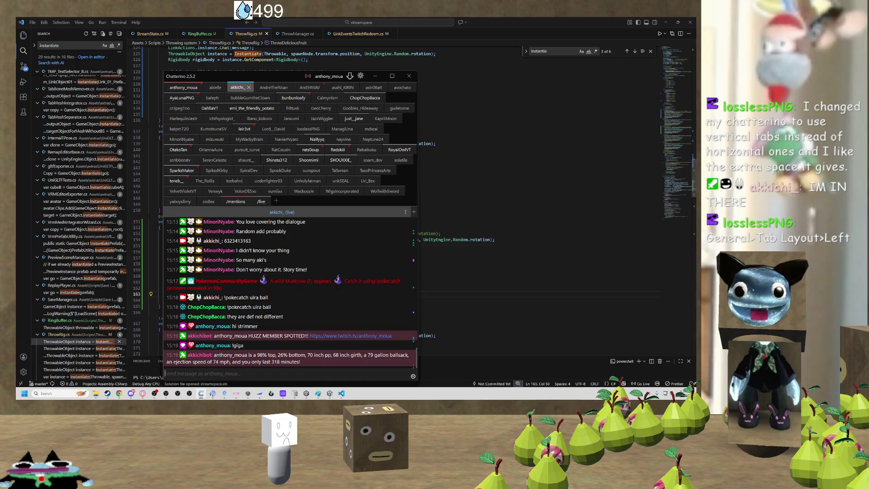
Set Chatterino's tab layout to Left, rearrange the windows, and minimize the chat.
left_click(361, 76)
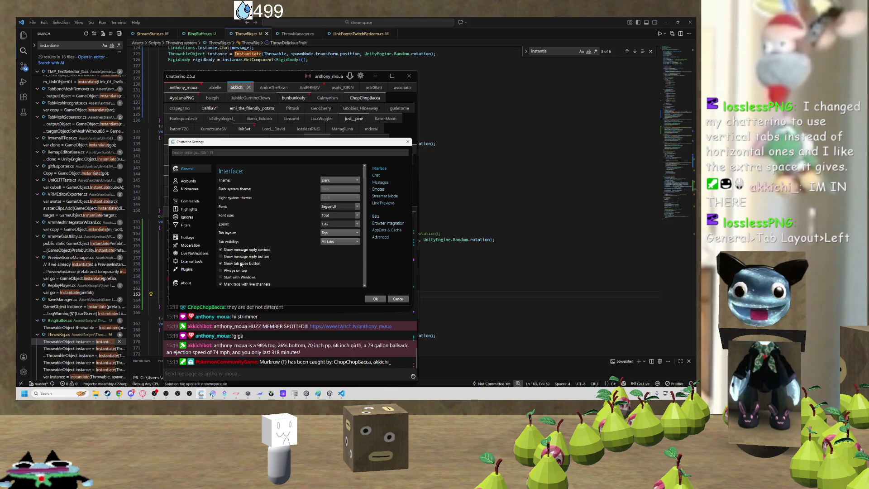
left_click(339, 232)
left_click(339, 240)
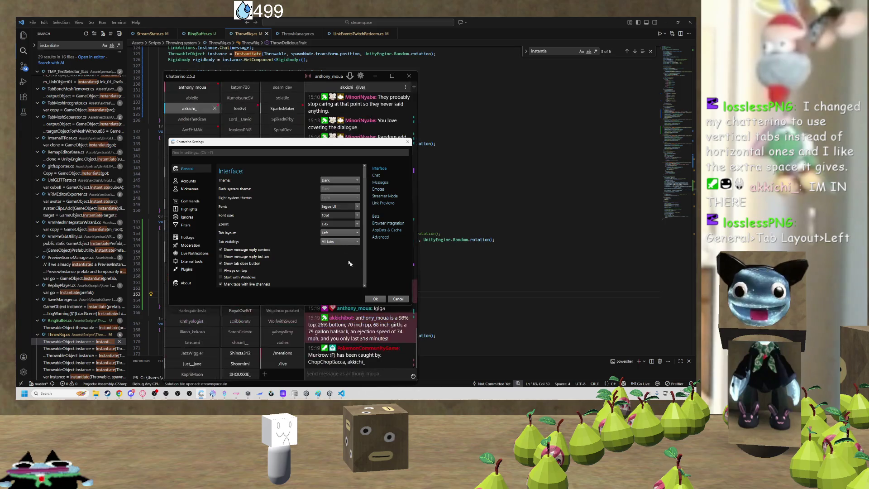
mouse_move(389, 147)
left_mouse_down()
mouse_move(125, 135)
mouse_move(111, 108)
left_mouse_up()
left_click_drag(416, 180, 649, 179)
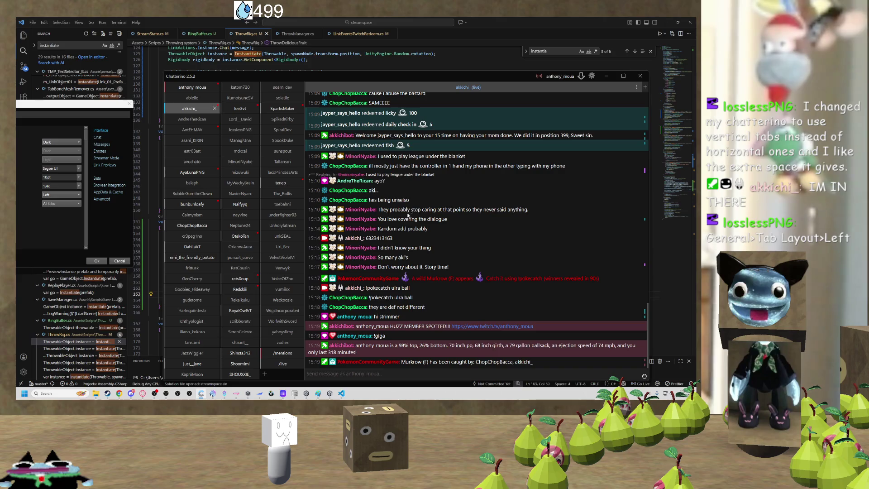
left_click_drag(418, 77, 362, 66)
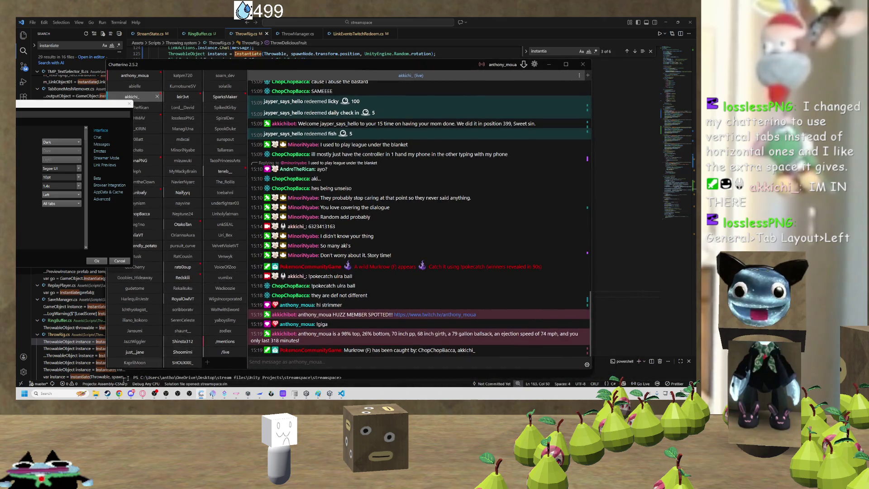
mouse_move(142, 393)
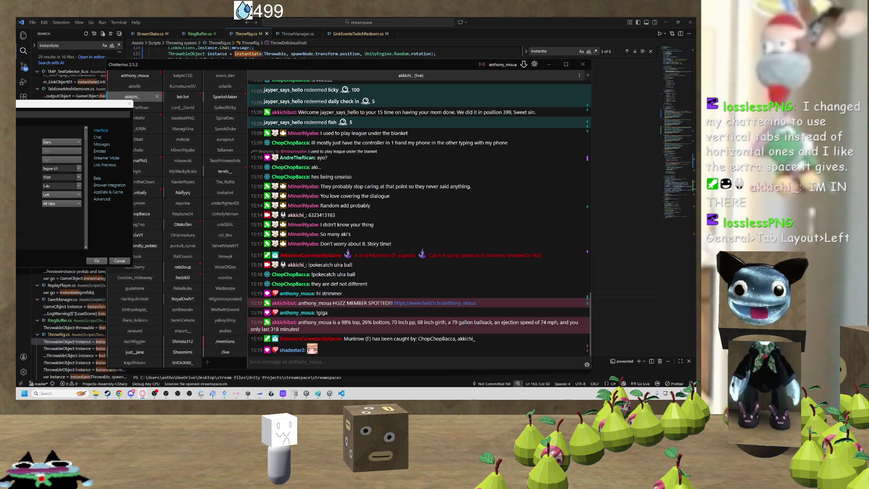
left_click(550, 65)
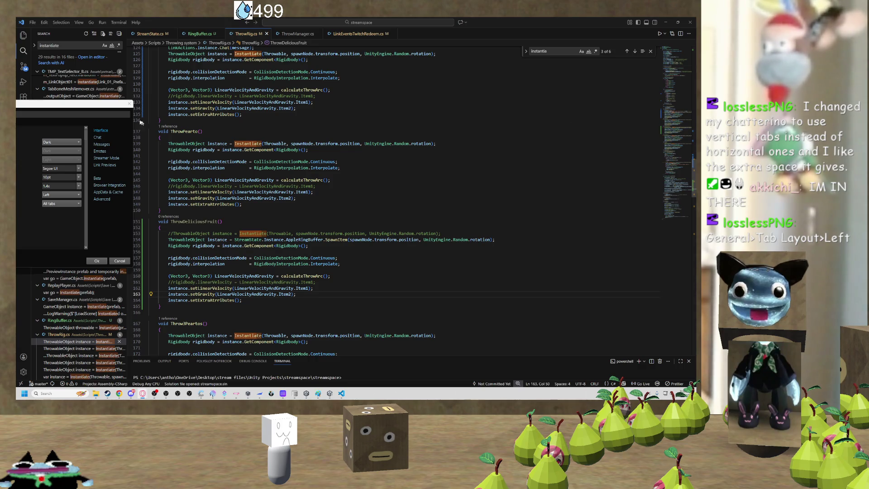
Close the leftover settings dialog and look over the ThrowDeliciousFruit method.
left_click(97, 261)
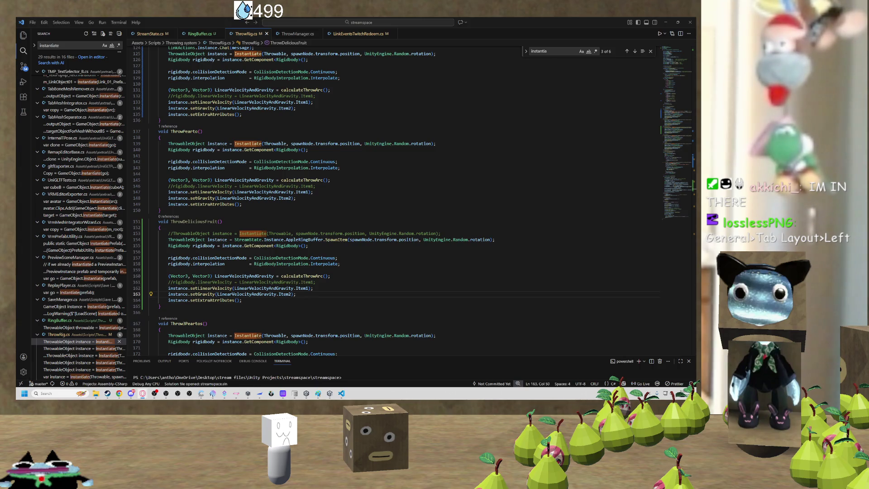
left_click(340, 264)
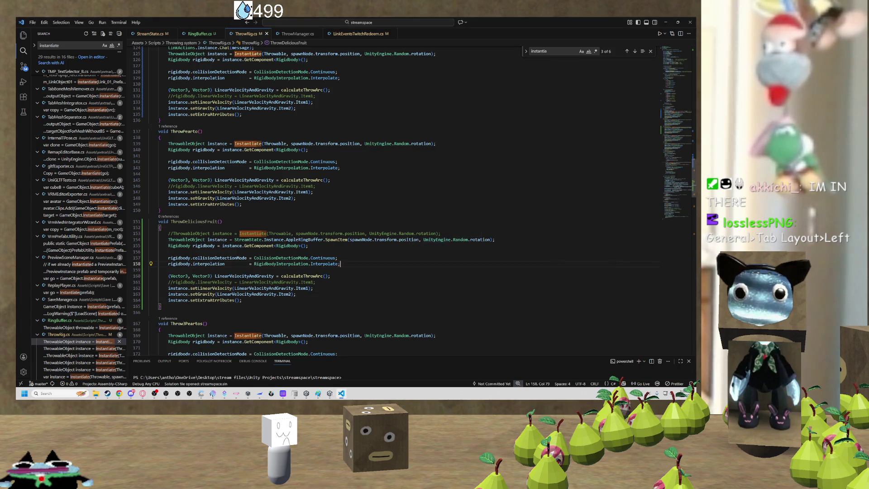
key("Up")
key("Up")
key("Up")
scroll(339, 256, "down", 1)
scroll(302, 248, "down", 1)
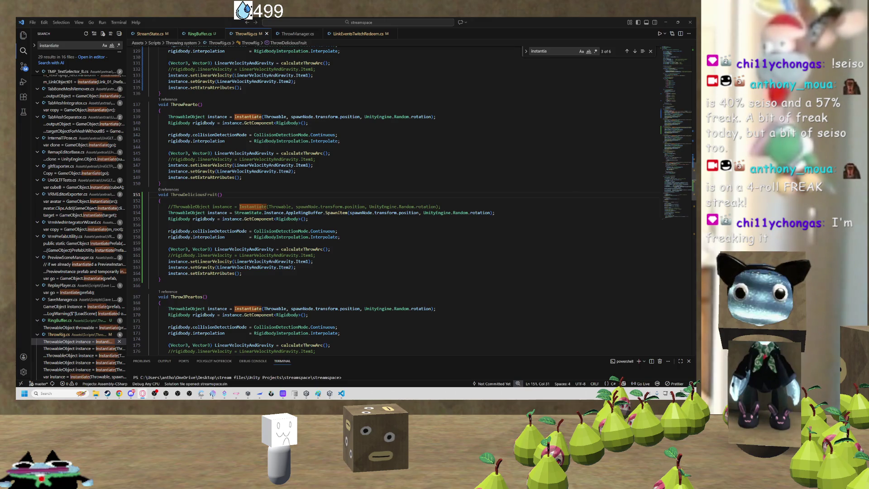
Search for ThrowPearto's subscription and add a blank line after the Pearto case's break.
left_click(242, 177)
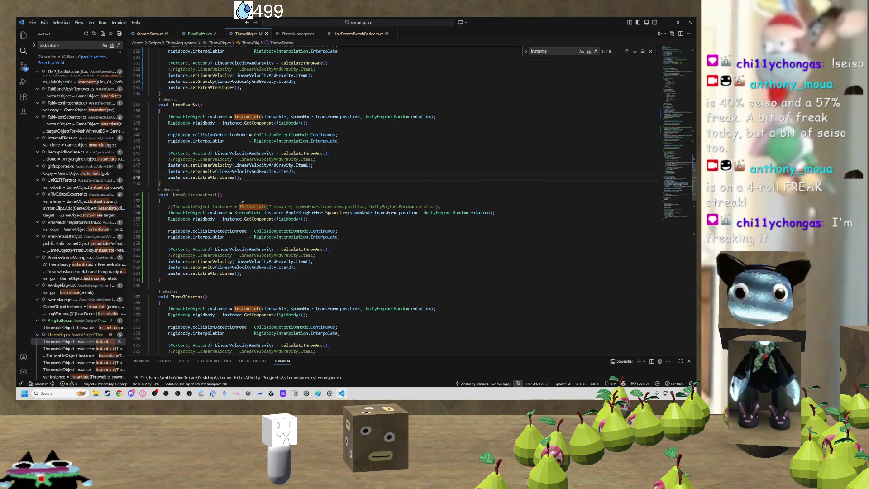
left_click(181, 105)
key("ctrl+f")
key("Return")
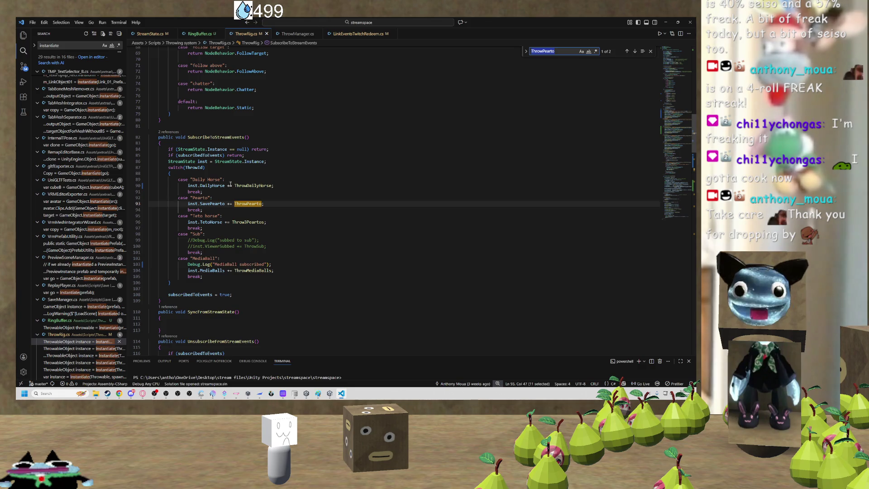
left_click(202, 210)
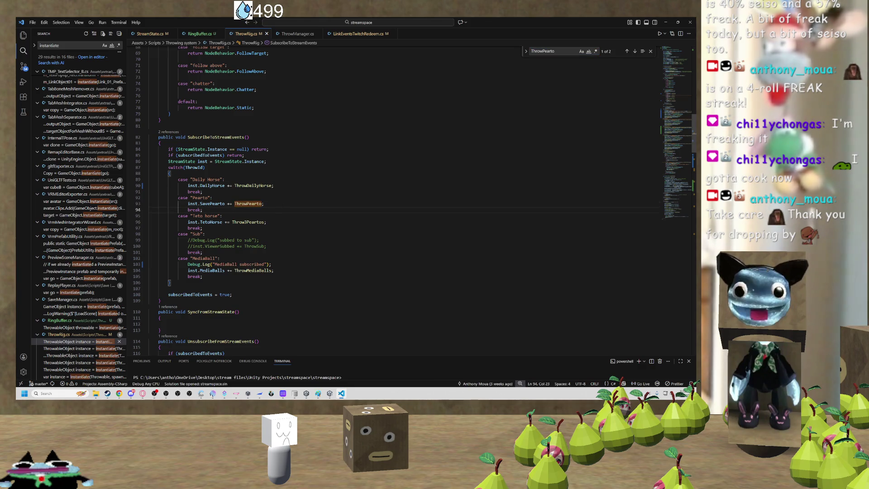
key("Return")
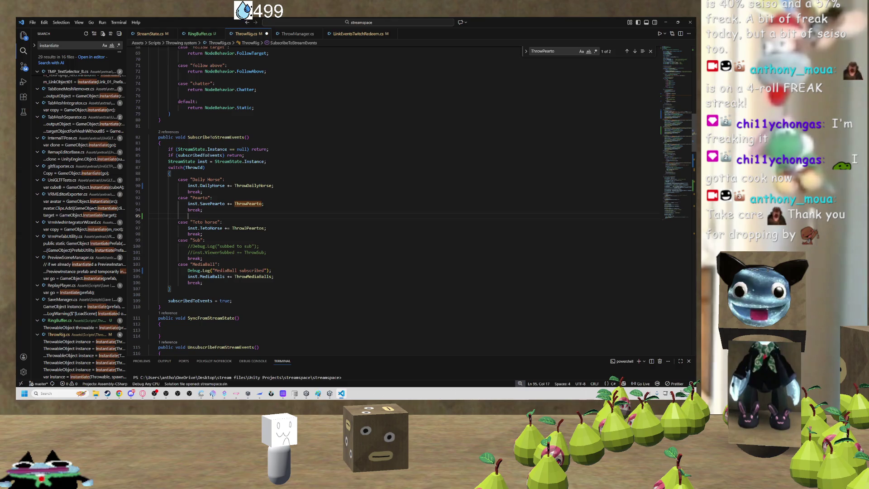
Settle the blank line after the Pearto case and add a case "Delicious Fruit": label.
key("BackSpace")
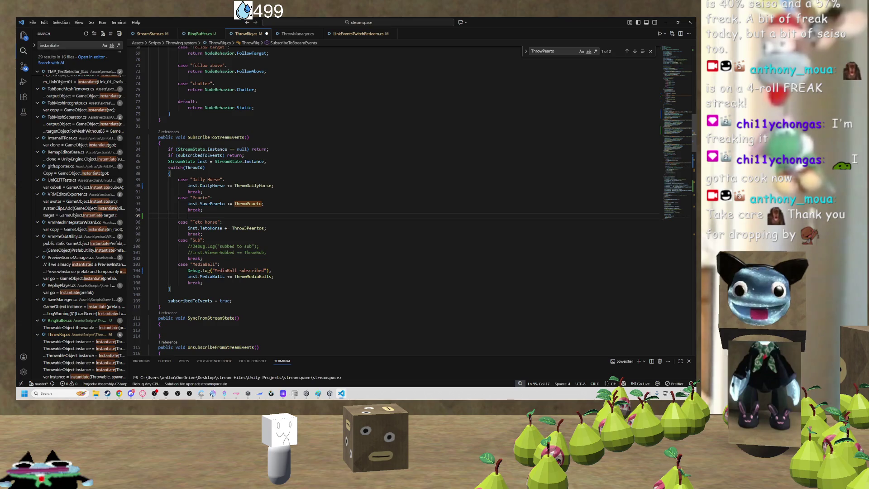
key("ctrl+z")
key("ctrl+z")
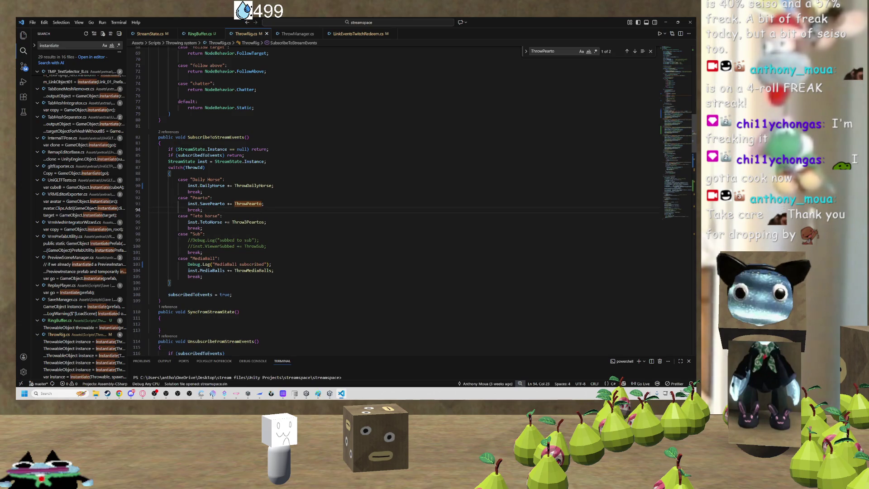
left_click(202, 277)
key("Return")
key("BackSpace")
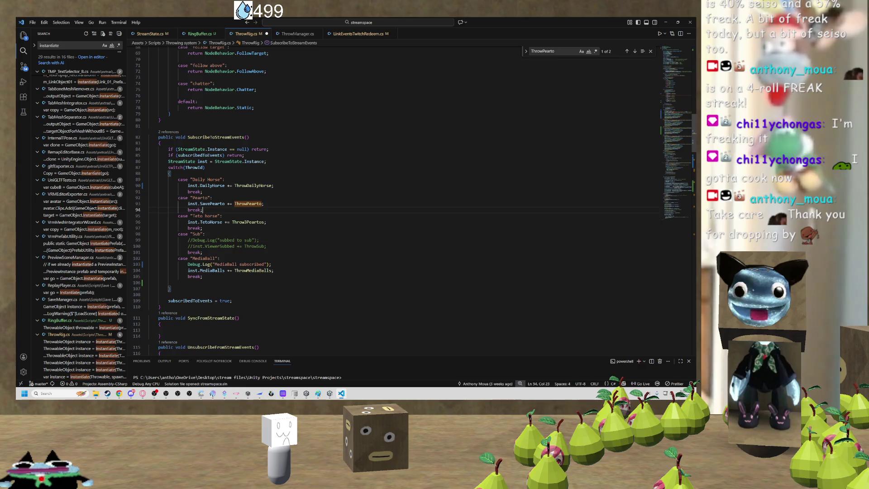
left_click(202, 209)
key("Return")
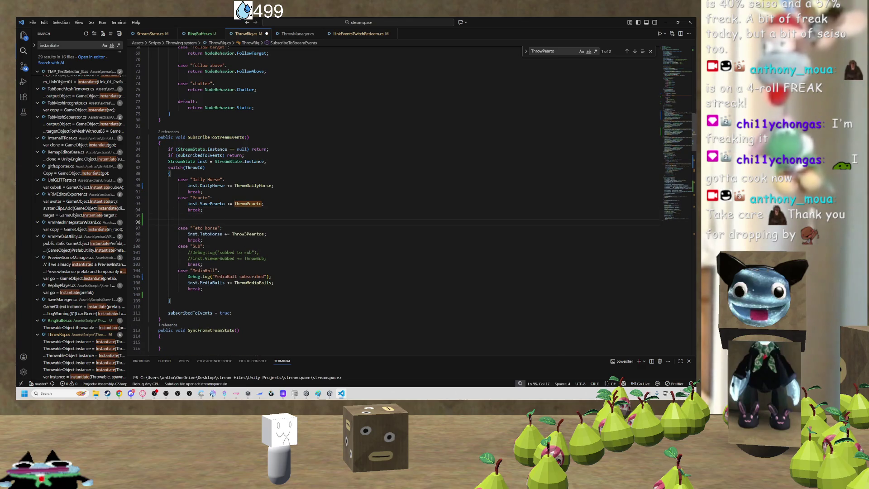
key("BackSpace")
type("case \"")
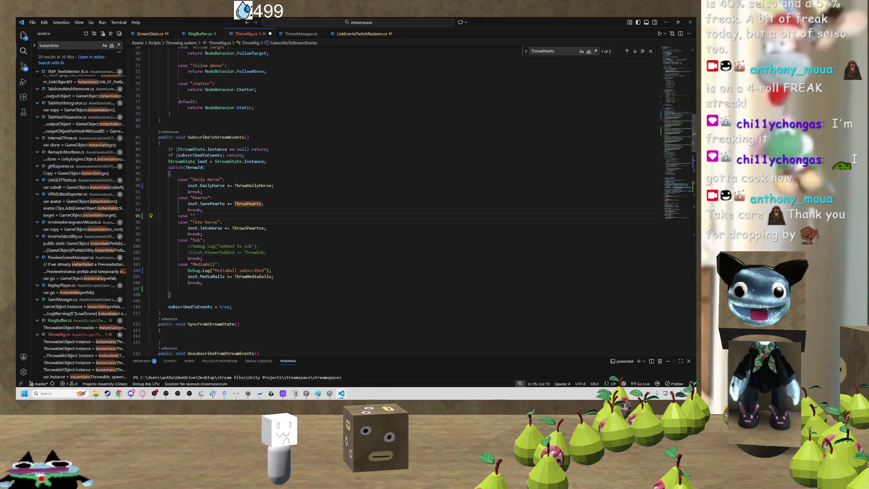
type("Delicoud")
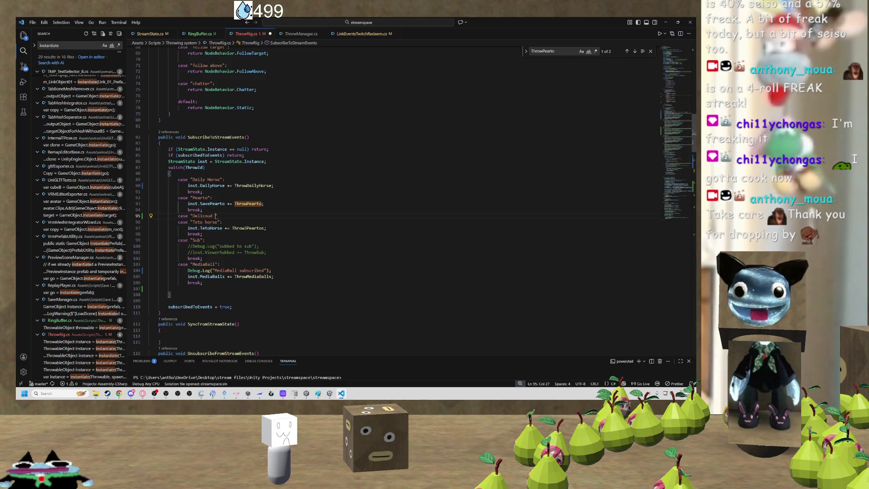
key("BackSpace")
key("BackSpace")
key("BackSpace")
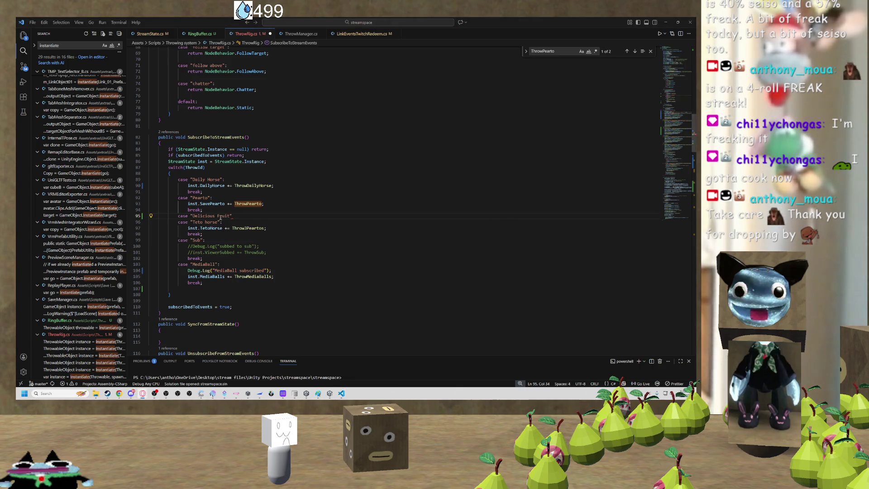
key("Return")
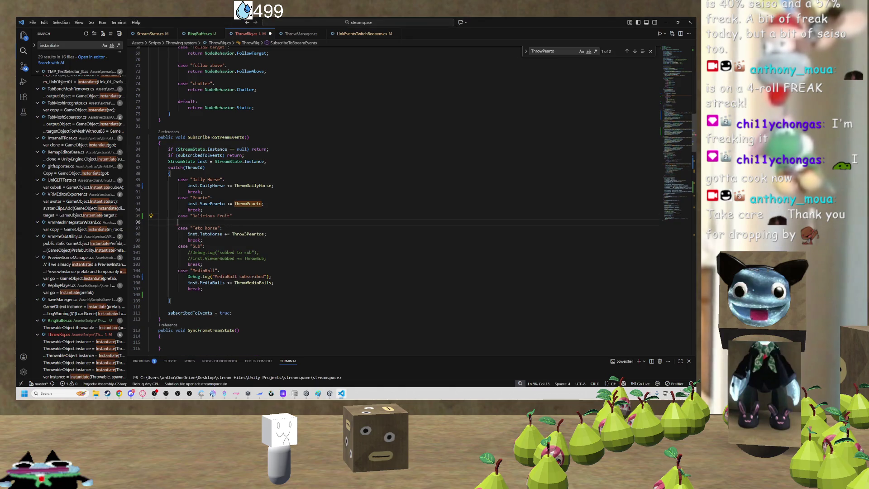
Start the case body with inst.DeliciousFruit += Throw, fixing typos and a wrong handler name.
key("Tab")
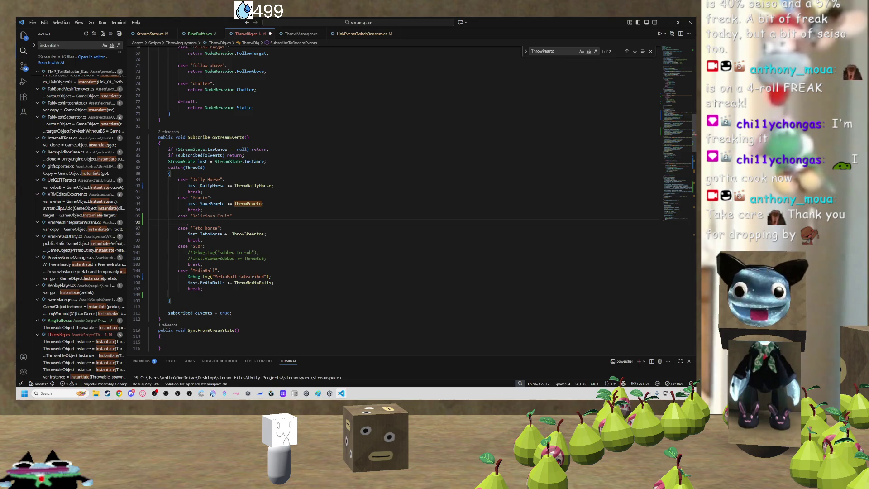
type("ist")
key("BackSpace")
key("BackSpace")
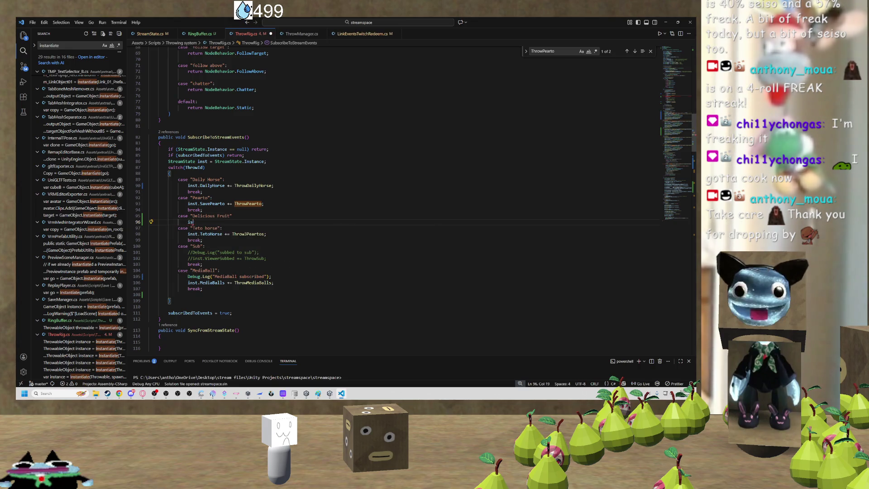
type("nst.")
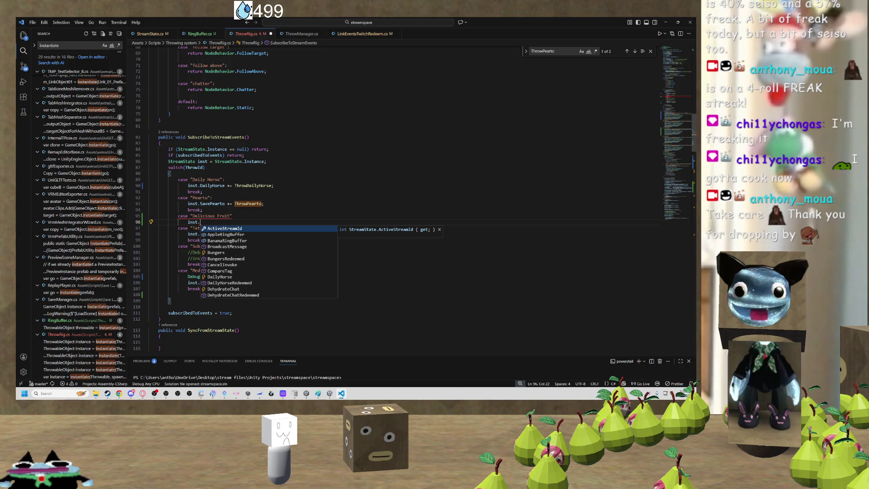
type("de")
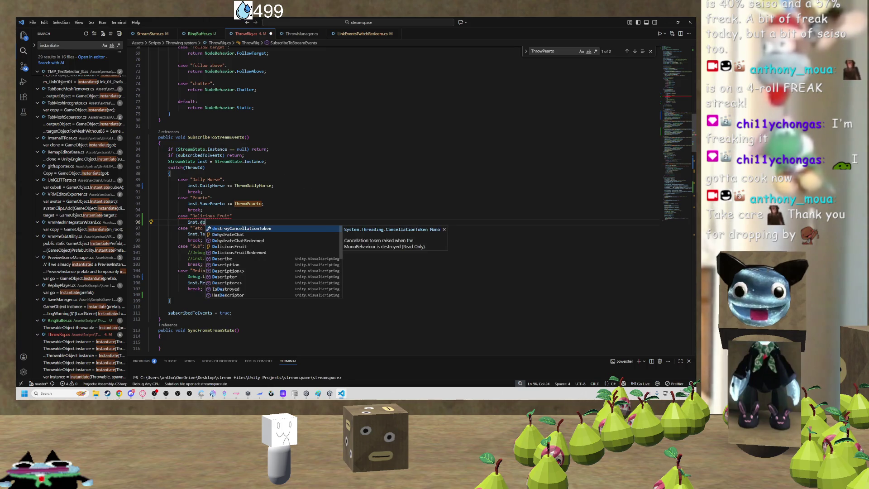
key("BackSpace")
key("BackSpace")
type("Deli")
key("Tab")
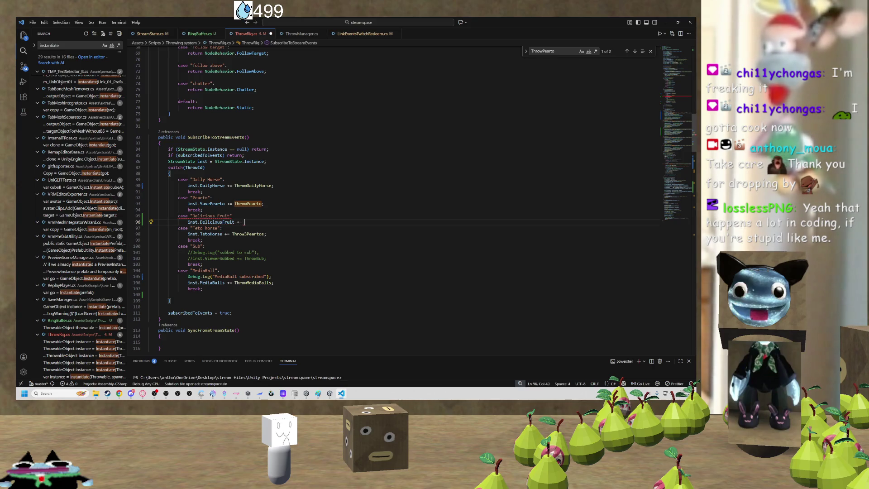
type("ThrowableFruit;")
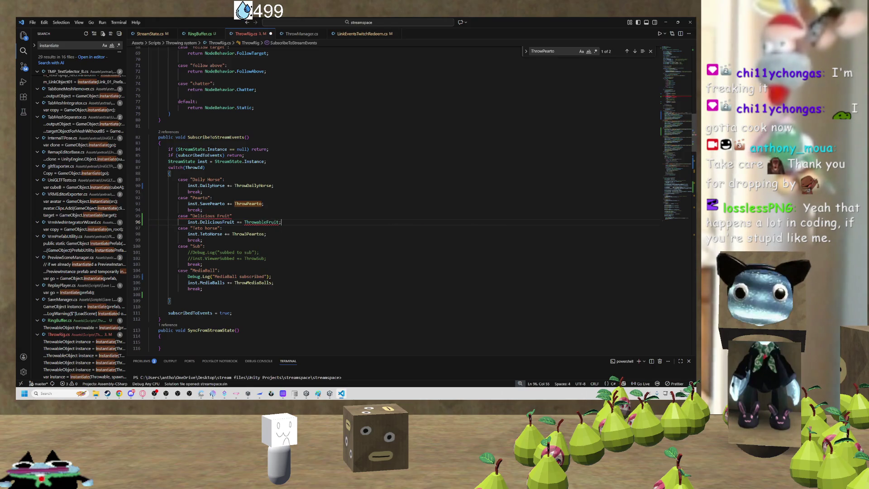
key("ctrl+BackSpace")
key("ctrl+BackSpace")
type("THrow")
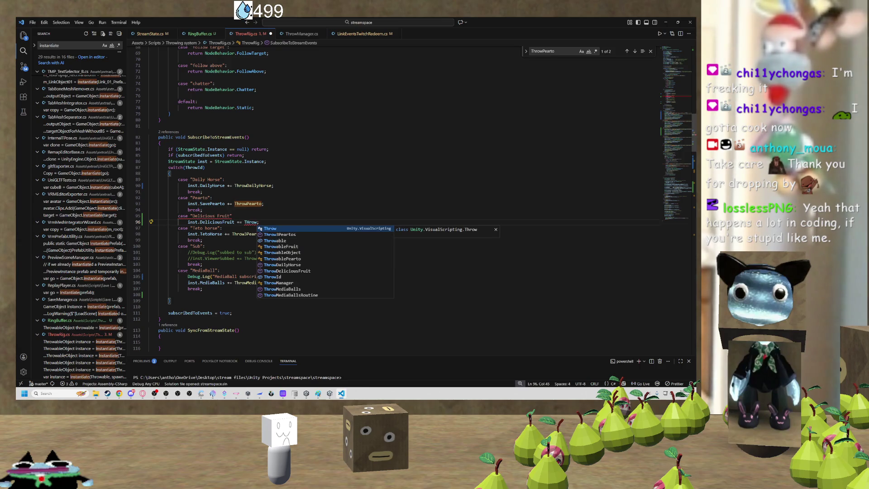
scroll(362, 204, "down", 5)
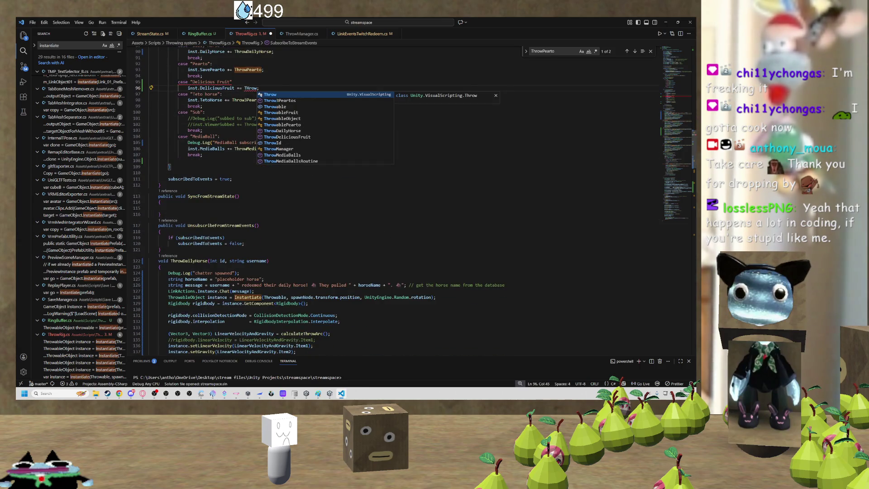
Complete the line as inst.DeliciousFruit += ThrowDeliciousFruit and check the fall-through error.
scroll(362, 204, "down", 10)
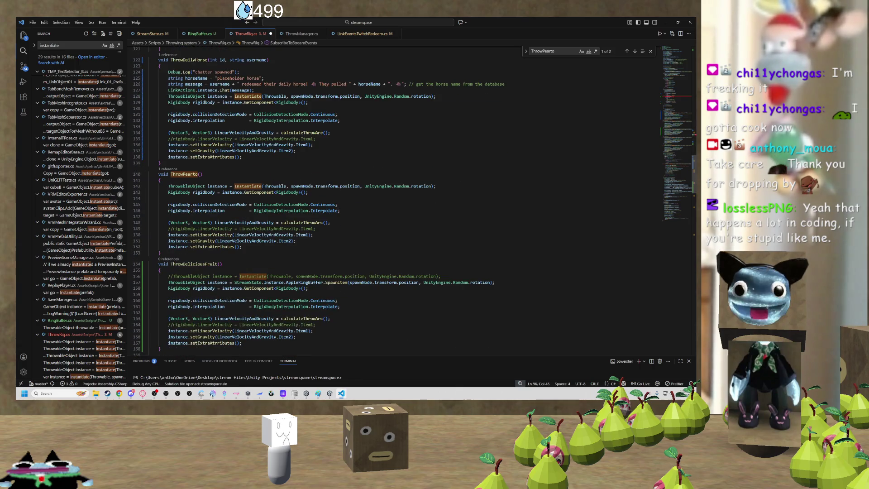
type("DeliciousFruit += THrowde;")
key("Tab")
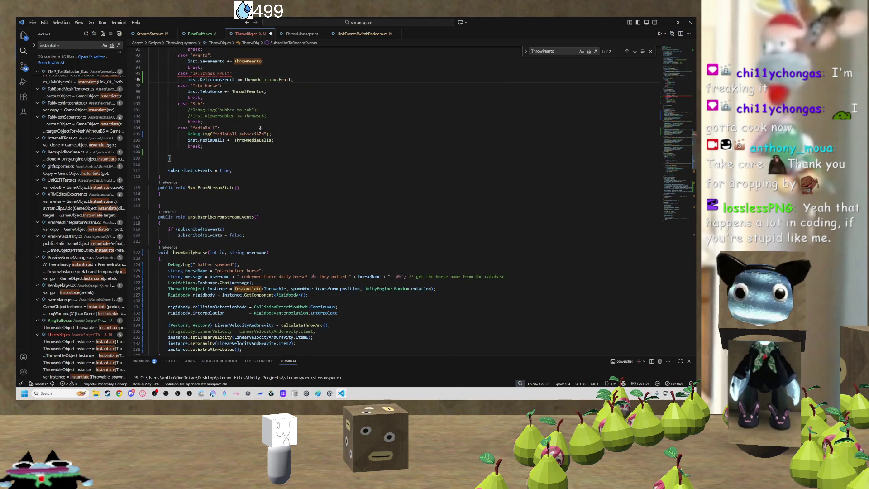
scroll(260, 129, "up", 3)
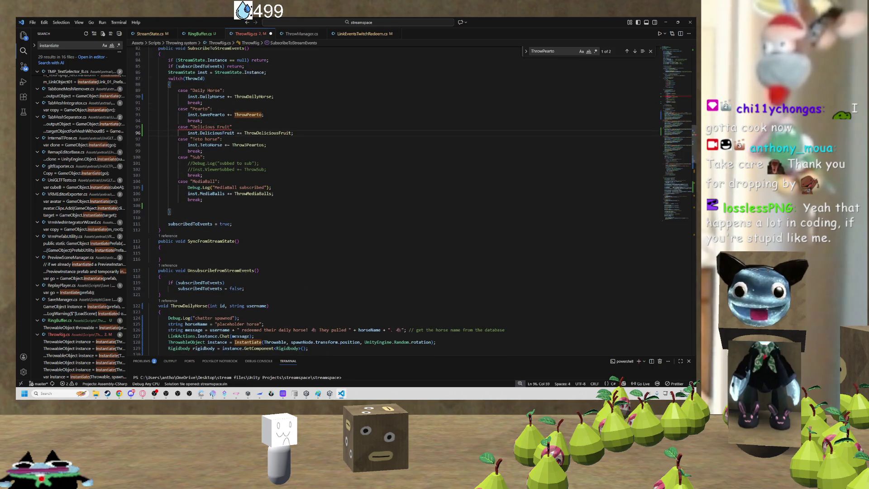
scroll(415, 201, "up", 2)
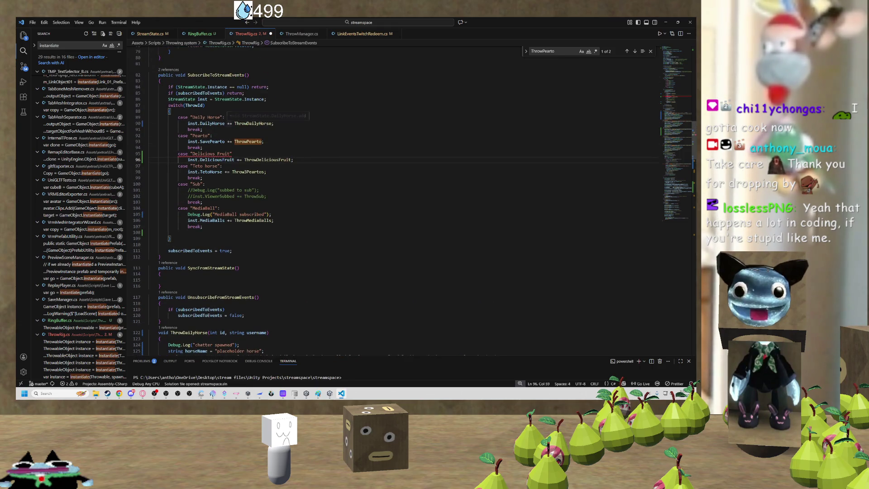
left_click(208, 154)
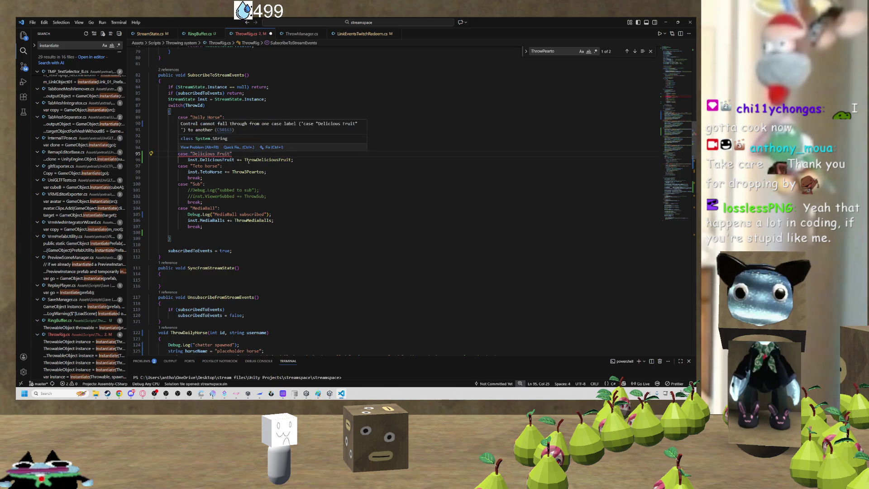
left_click(248, 161)
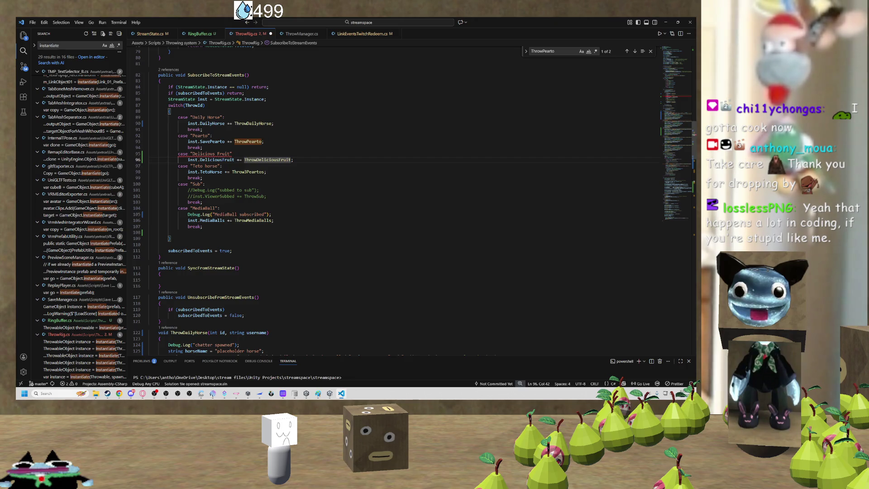
key("Up")
key("Up")
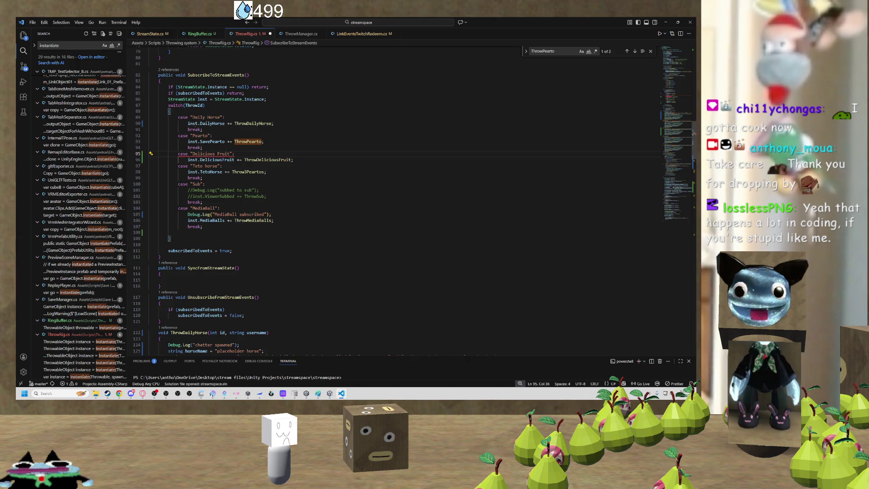
Add break; below the DeliciousFruit subscription, save ThrowRig.cs, and return to Unity.
left_click(218, 159)
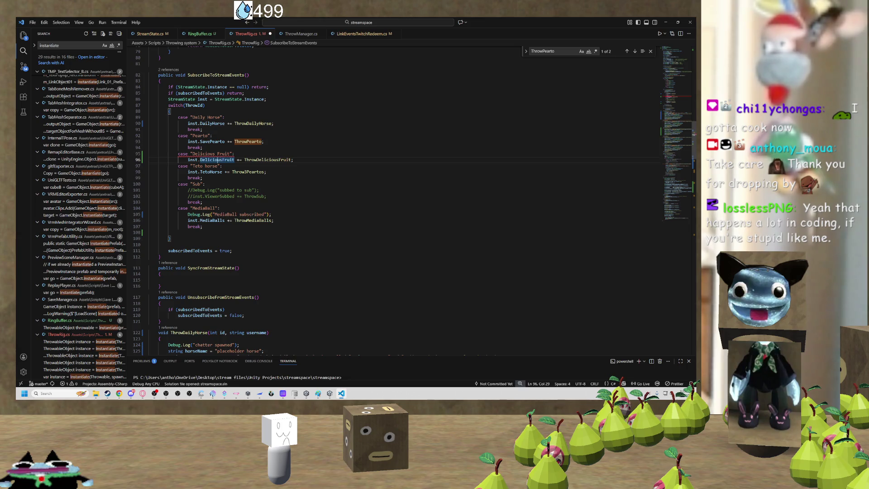
key("End")
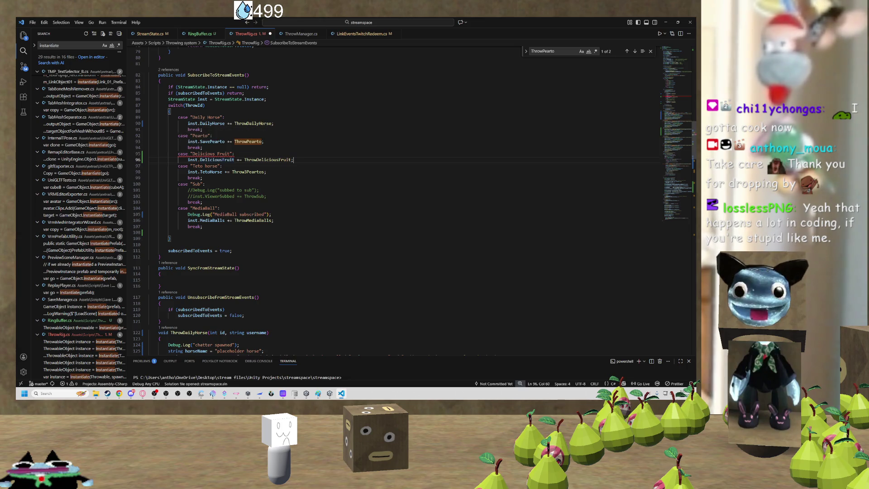
key("Return")
type("break")
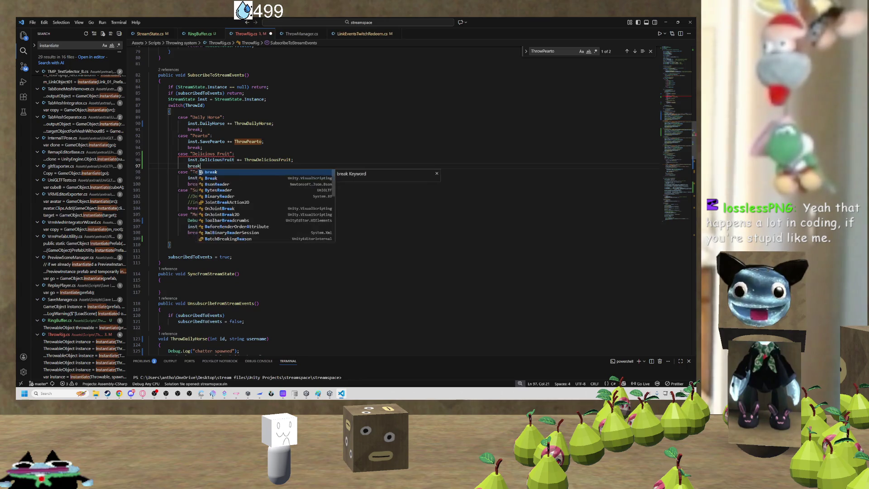
type(";")
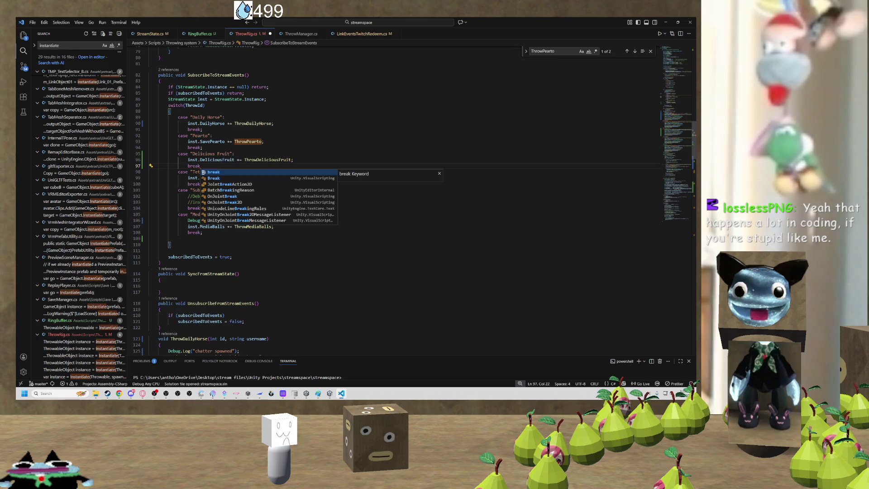
type(";")
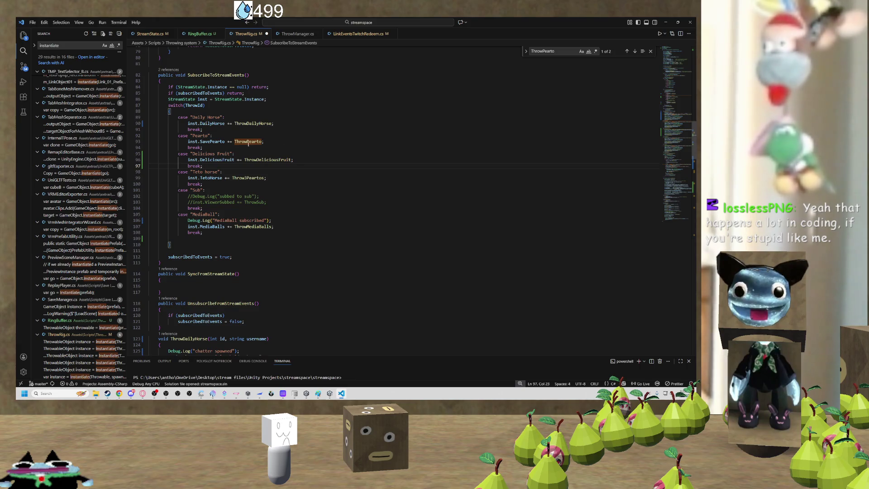
left_click(254, 123)
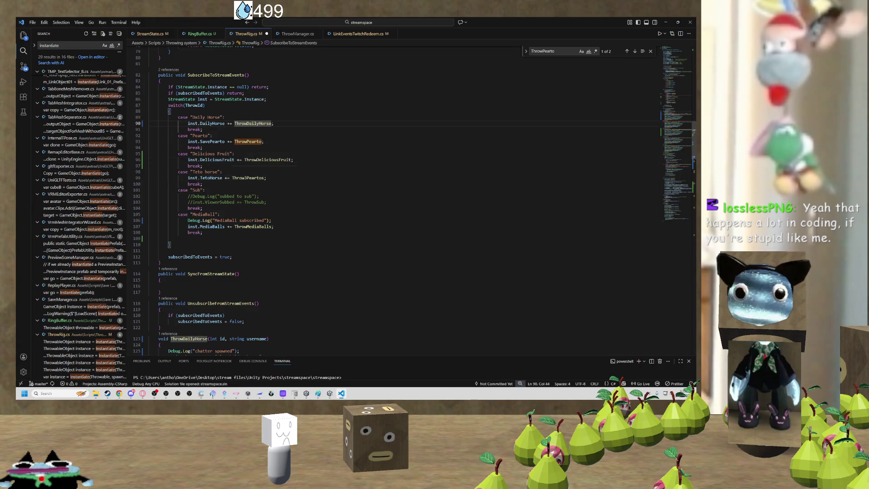
left_click(205, 190)
key("ctrl+s")
left_click(317, 159)
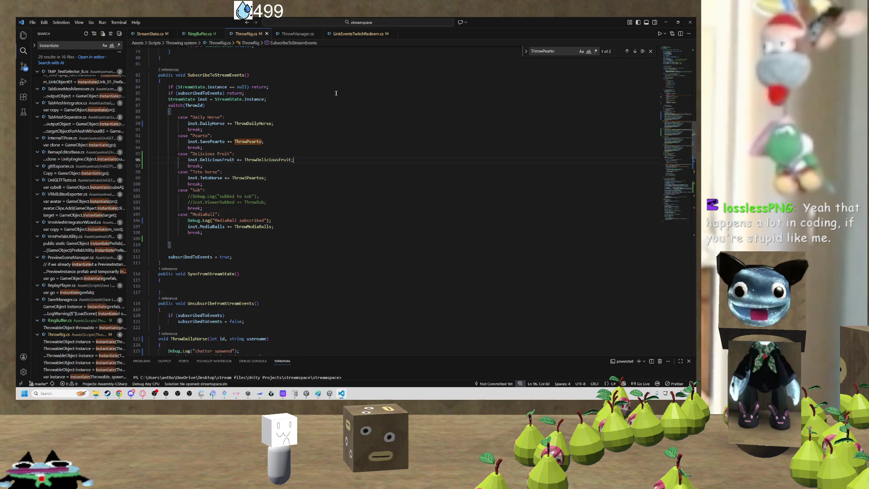
left_click(665, 22)
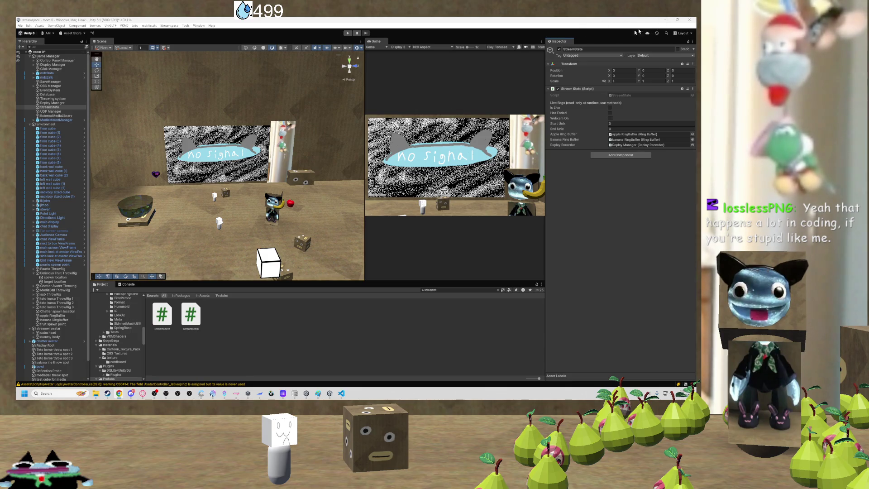
Select the Delicious Fruit ThrowRig and begin retyping its Throw Id from Pearto to Delicious Fruit.
left_click(341, 393)
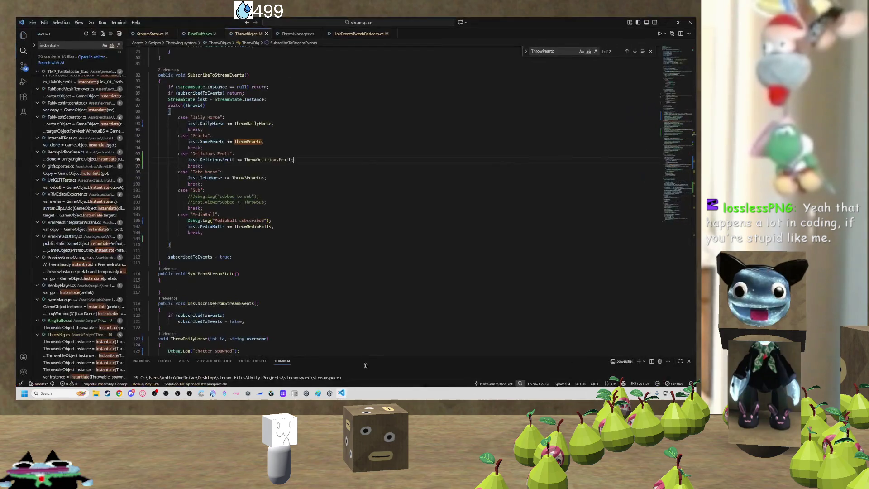
key("Up")
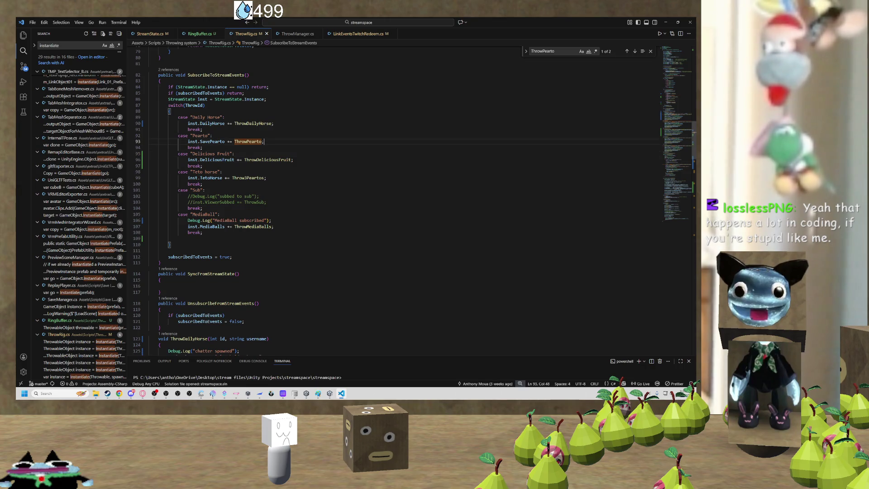
key("alt+Tab")
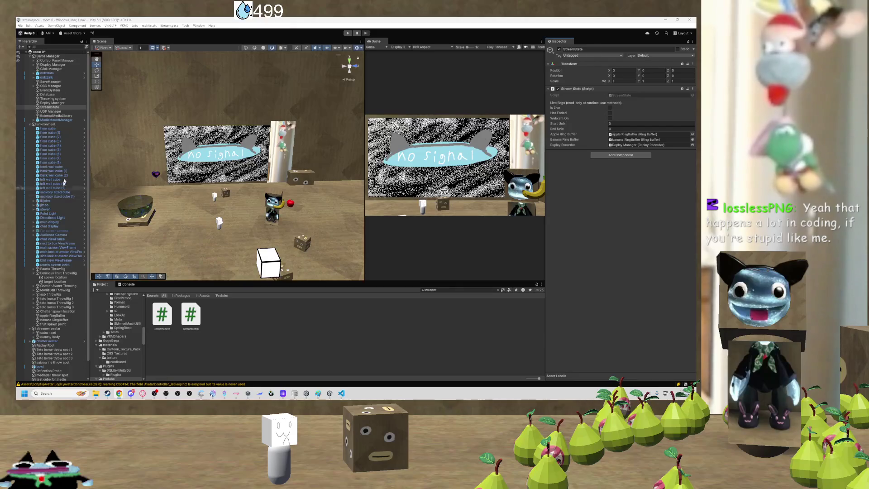
scroll(57, 154, "down", 2)
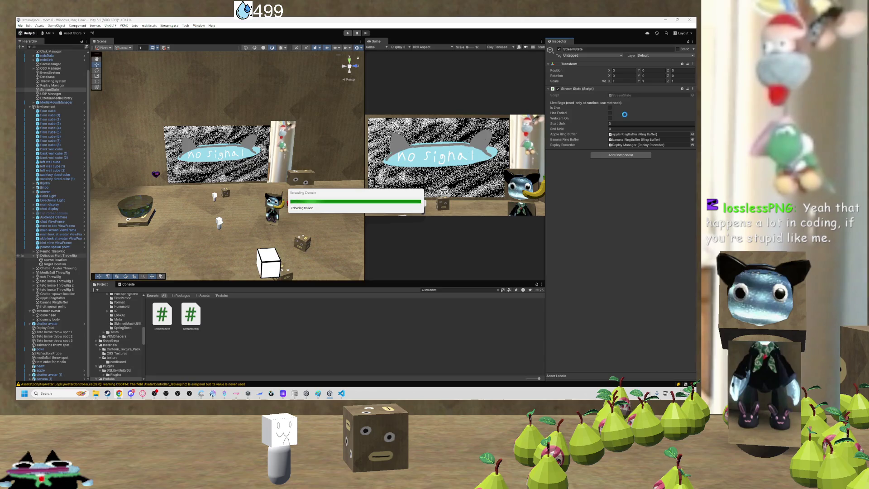
left_click(67, 256)
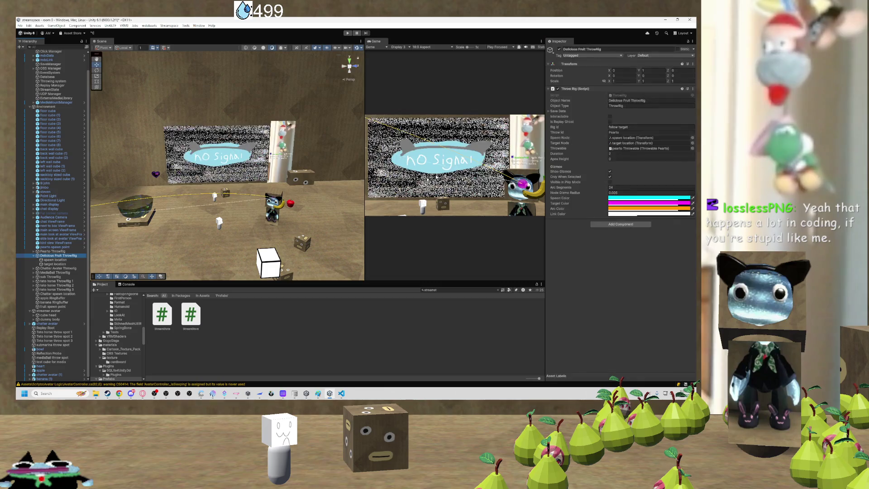
left_click(651, 127)
left_click(651, 132)
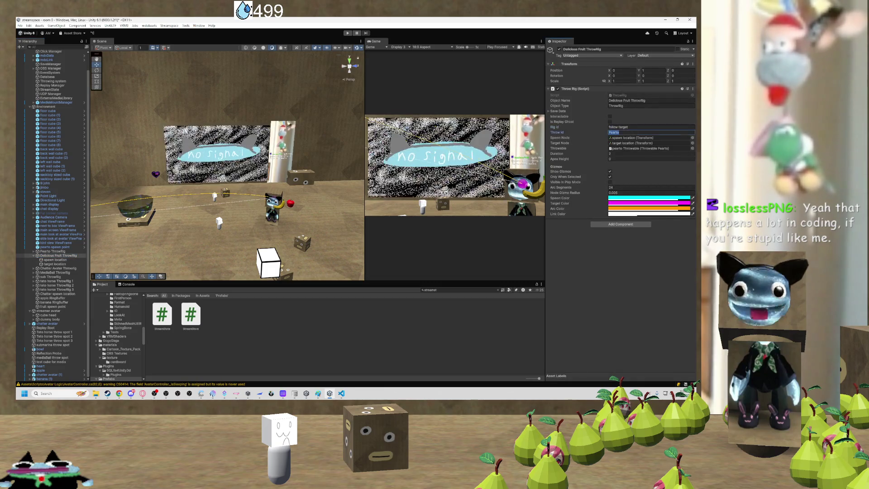
type("Del")
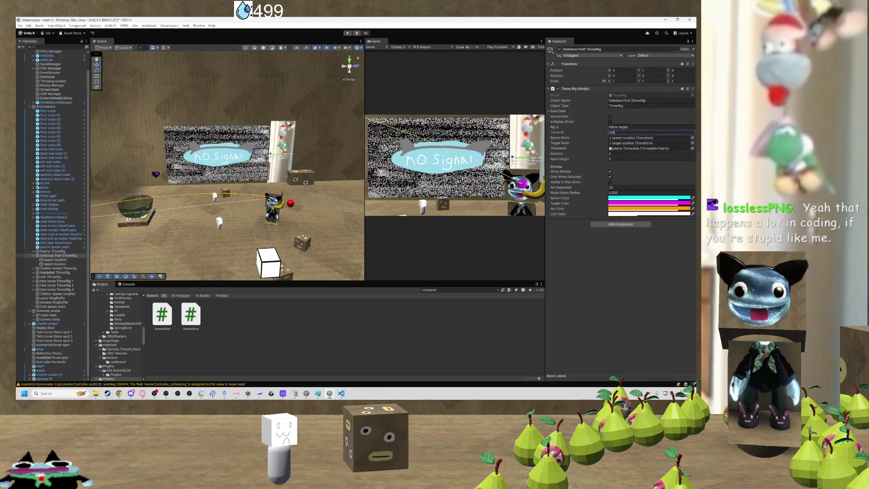
type("Fruit")
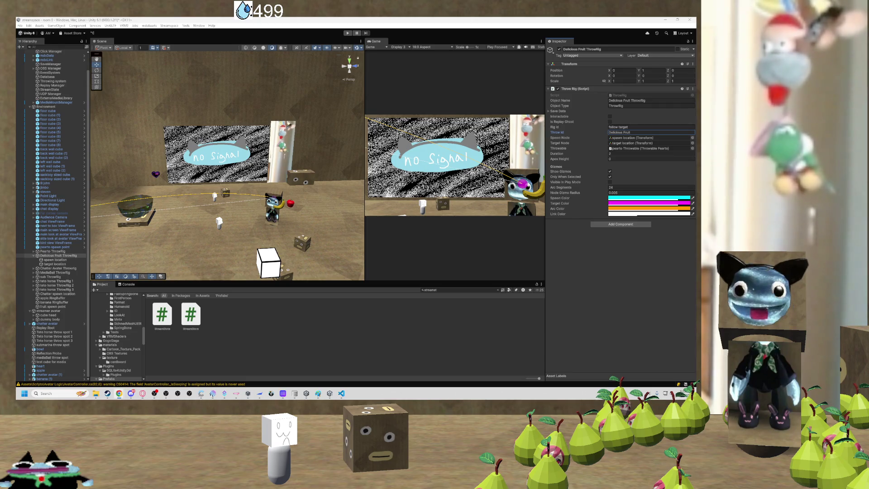
left_click(598, 244)
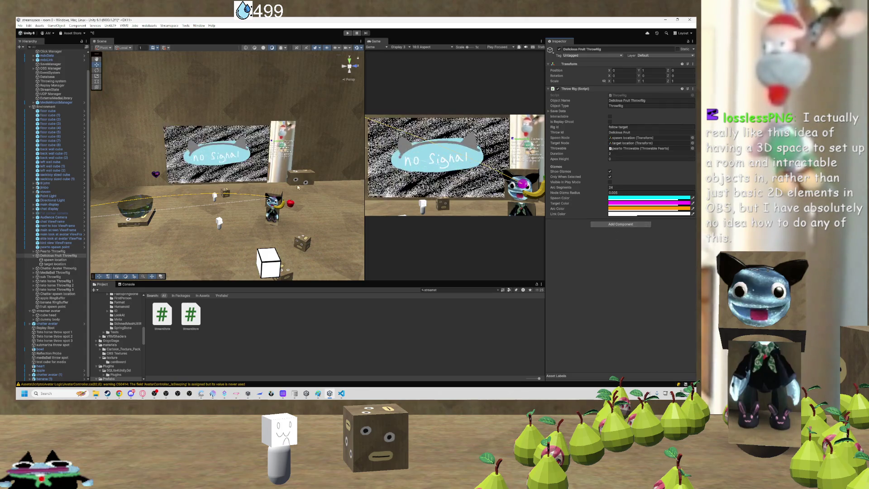
mouse_move(326, 205)
left_mouse_down()
mouse_move(249, 202)
mouse_move(329, 205)
left_mouse_up()
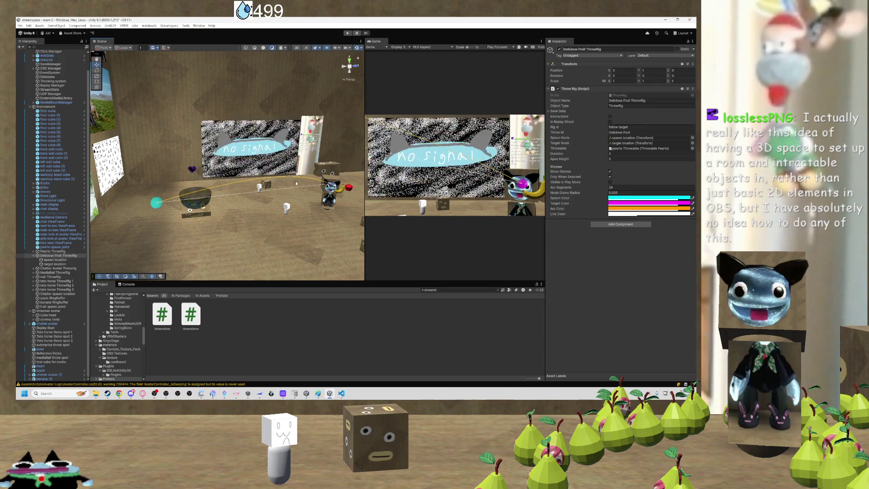
mouse_move(295, 212)
left_mouse_down()
mouse_move(375, 216)
mouse_move(306, 220)
mouse_move(295, 207)
left_mouse_up()
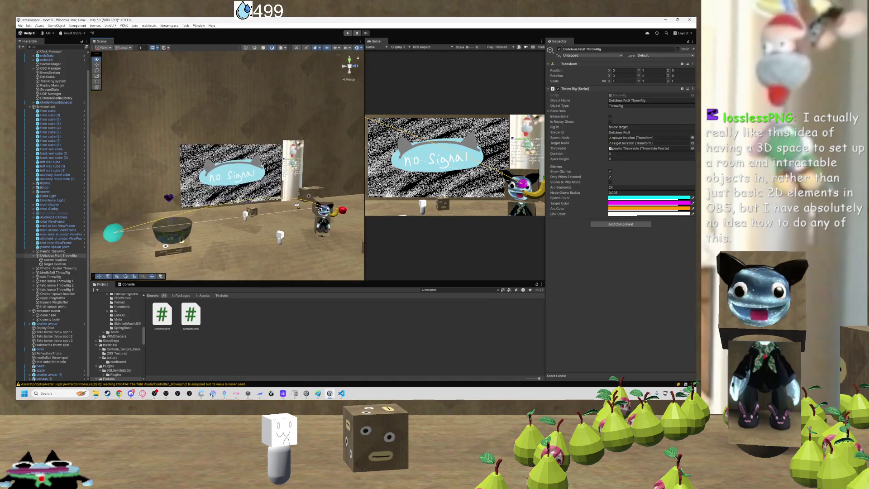
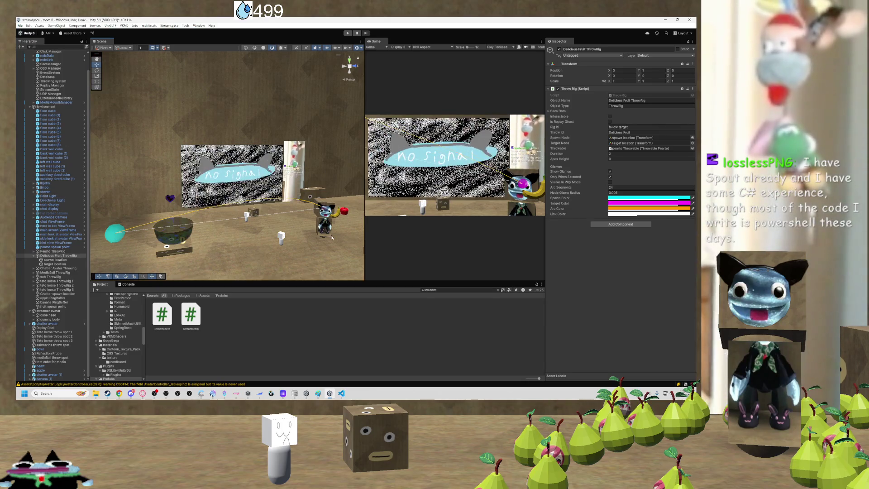
Orbit the scene view to centre the avatar and bring the bowl into view.
mouse_move(256, 189)
left_mouse_down()
mouse_move(218, 207)
mouse_move(337, 210)
mouse_move(213, 206)
mouse_move(165, 194)
mouse_move(255, 178)
mouse_move(270, 199)
mouse_move(216, 217)
left_mouse_up()
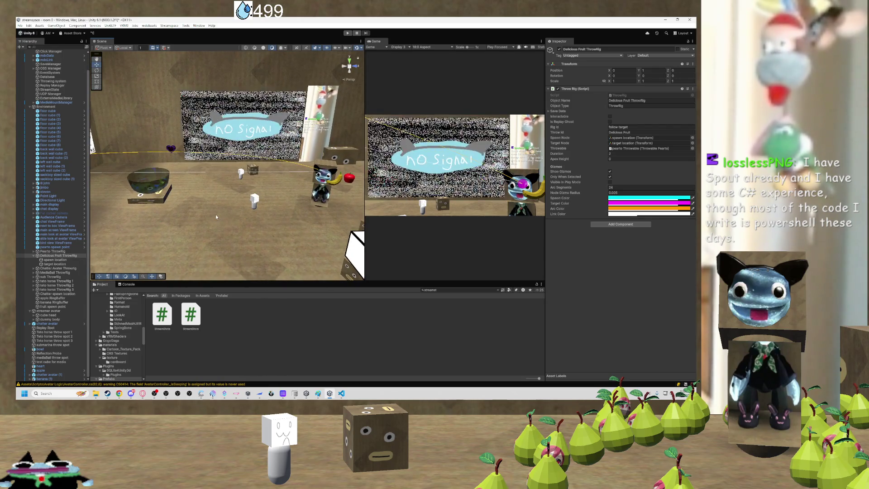
left_click_drag(204, 222, 272, 196)
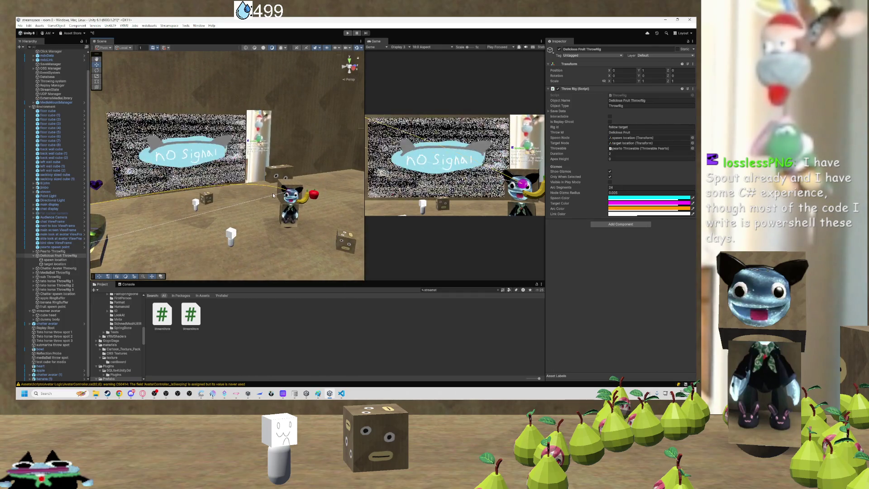
left_click_drag(273, 193, 225, 196)
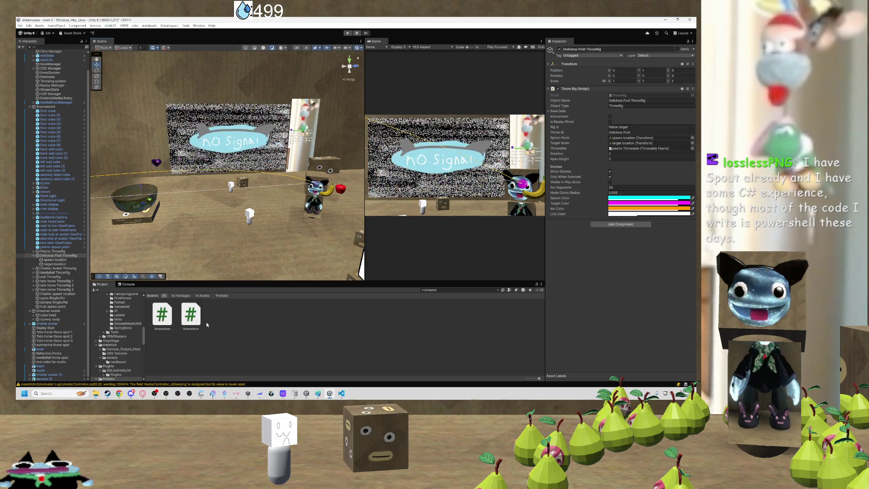
left_click_drag(272, 201, 277, 202)
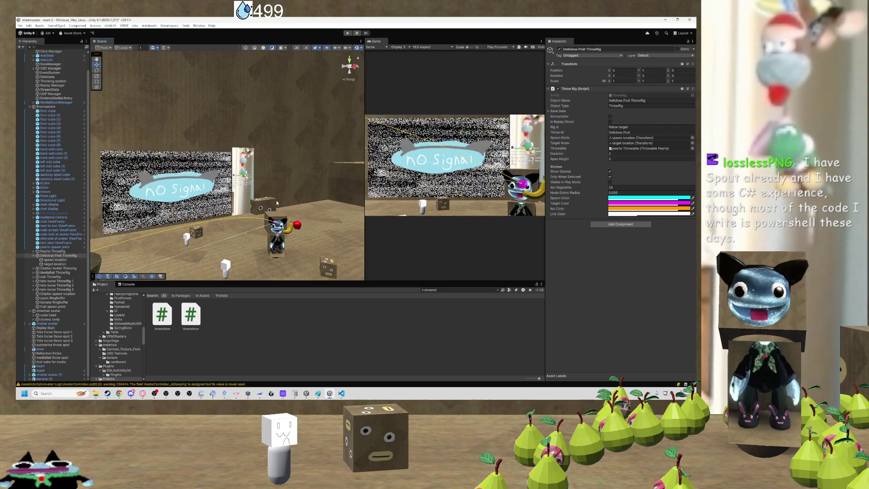
mouse_move(276, 203)
left_mouse_down()
mouse_move(286, 200)
mouse_move(207, 223)
left_mouse_up()
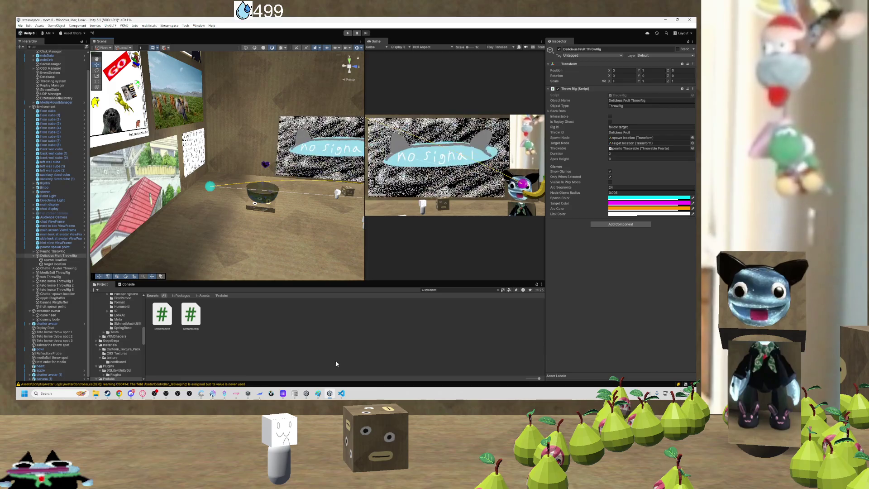
Inspect the Delicious Fruit case's inst.DeliciousFruit subscription to ThrowDeliciousFruit in ThrowRig.cs.
left_click(342, 394)
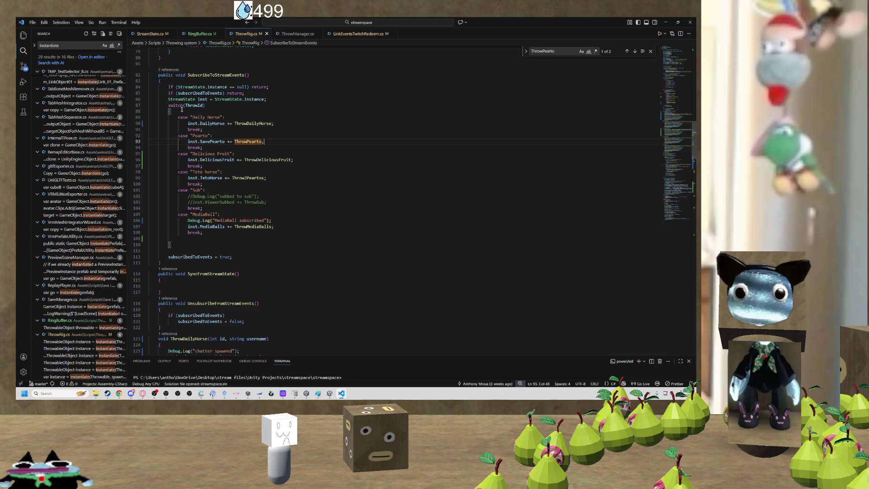
left_click(202, 155)
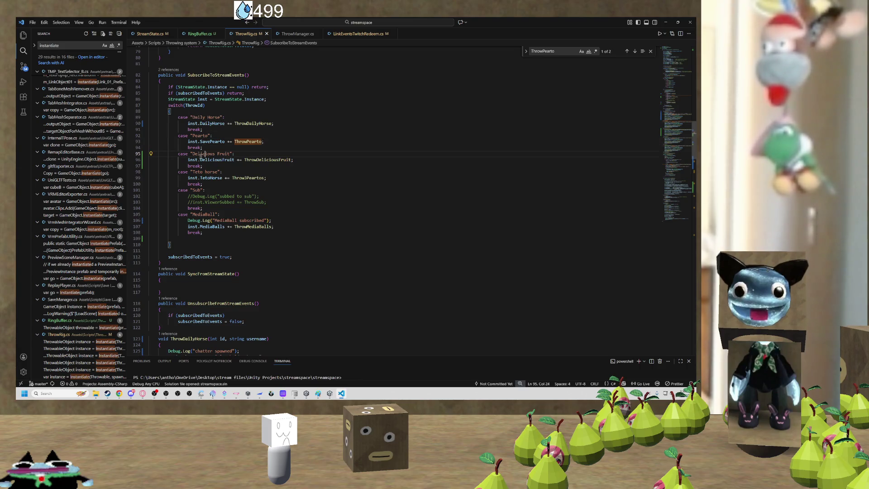
left_click(249, 160)
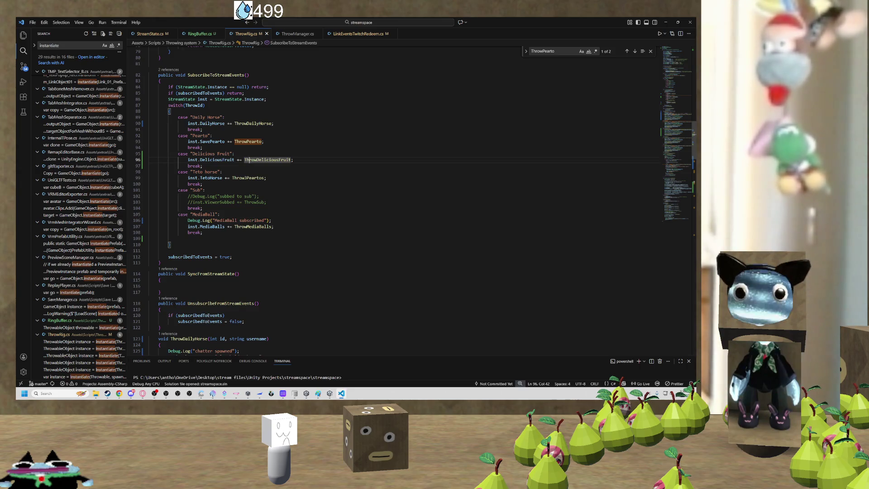
mouse_move(217, 160)
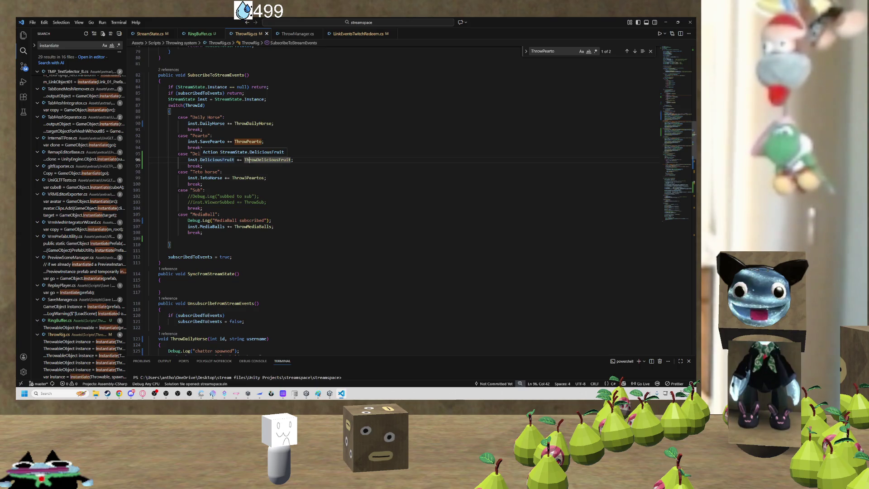
left_click(223, 160)
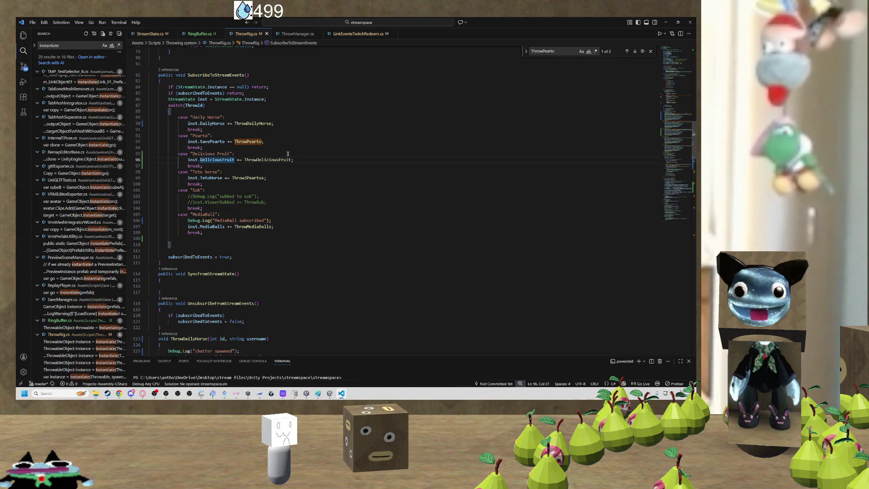
left_click(264, 160)
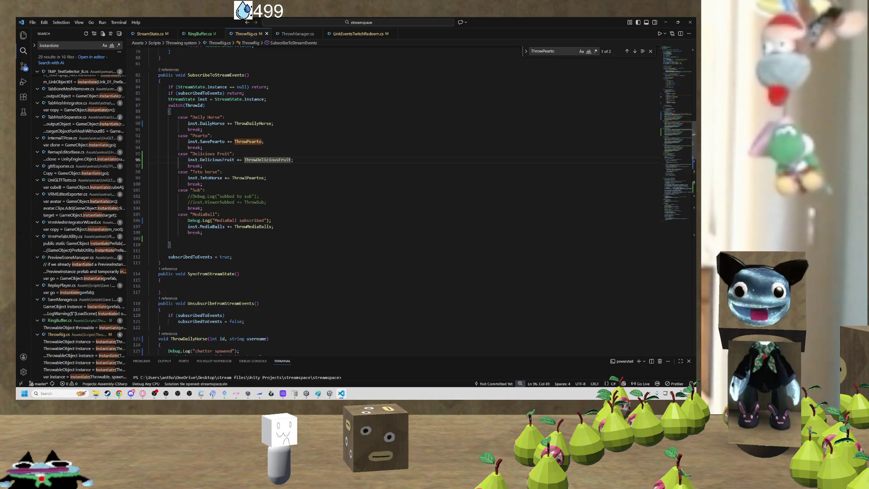
left_click(228, 159)
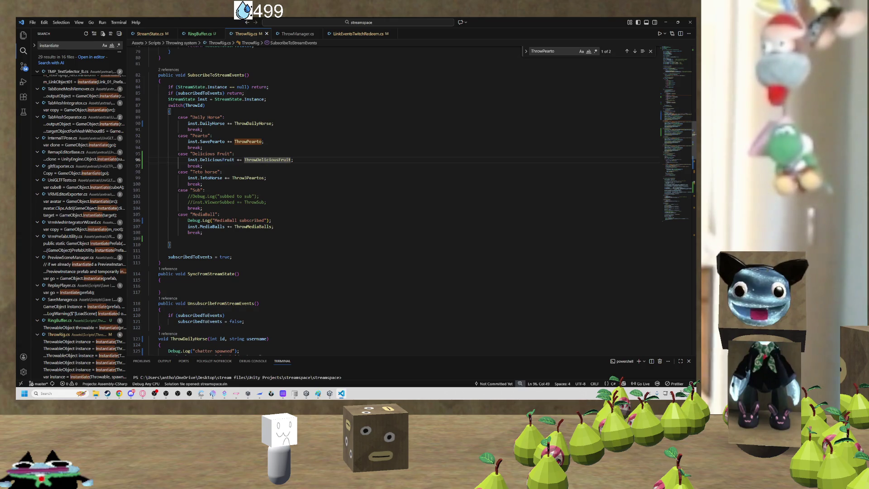
right_click(231, 156)
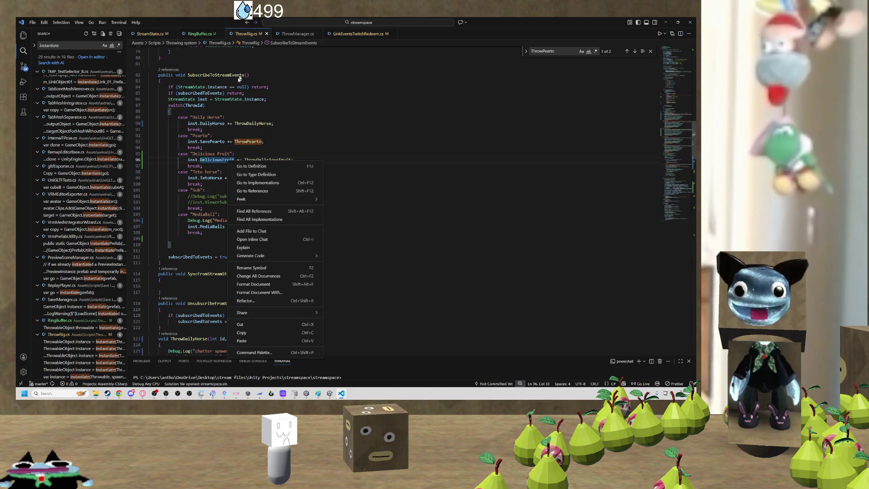
left_click(156, 39)
In StreamState.cs, search 'deli' to locate the DeliciousFruitRedeemed method.
left_click(155, 37)
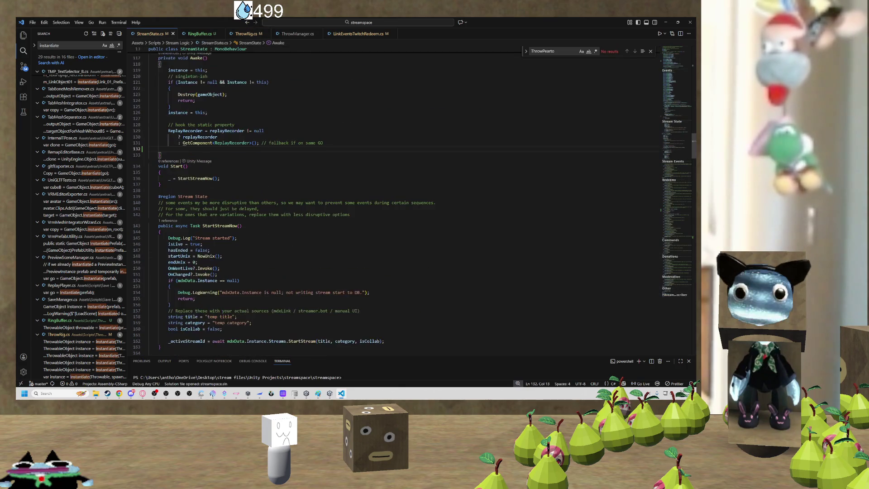
scroll(393, 204, "down", 20)
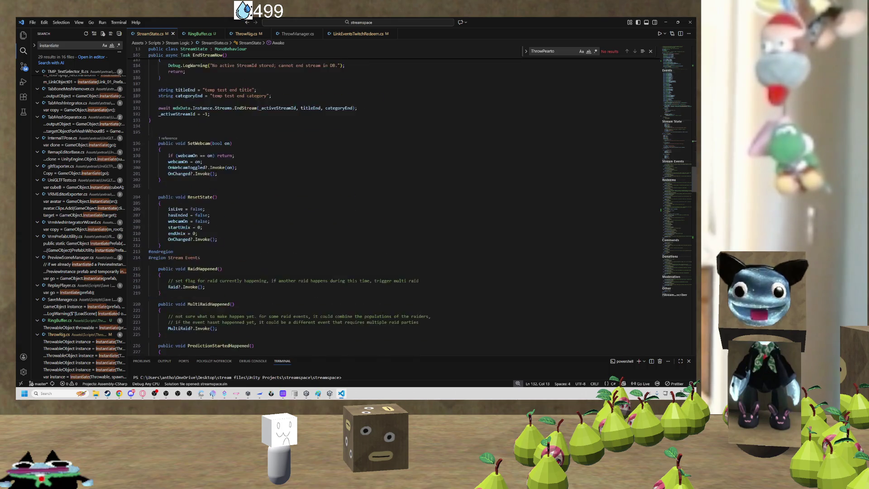
scroll(393, 204, "down", 4)
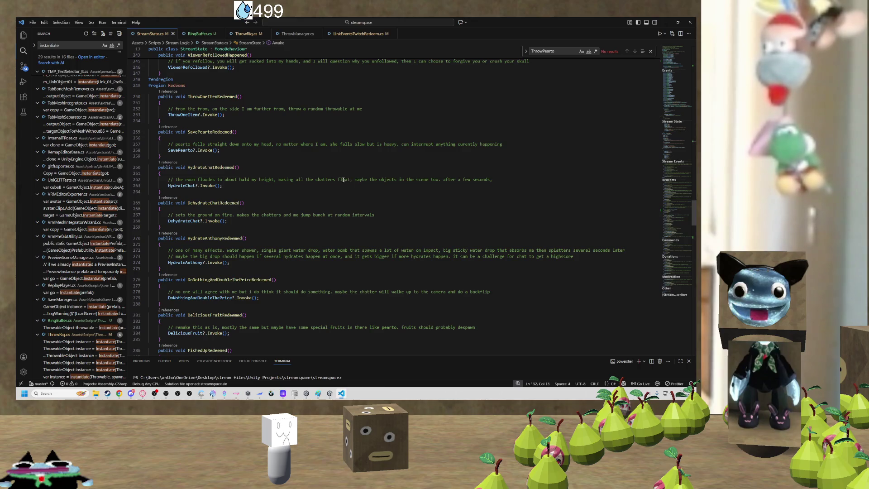
scroll(343, 180, "down", 5)
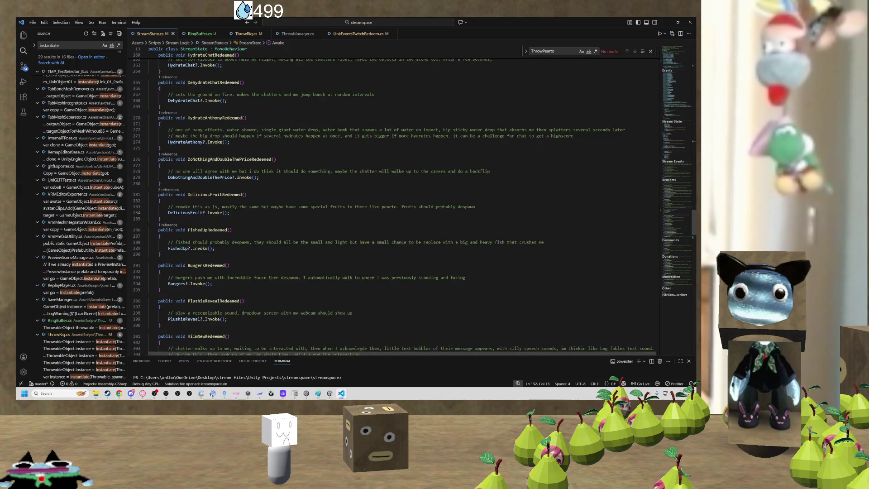
key("ctrl+f")
type("deli")
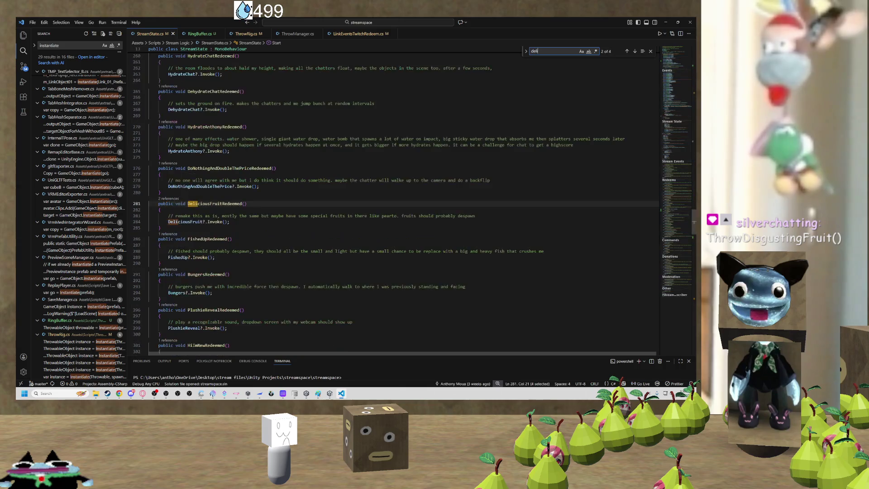
left_click(223, 221)
scroll(223, 221, "up", 15)
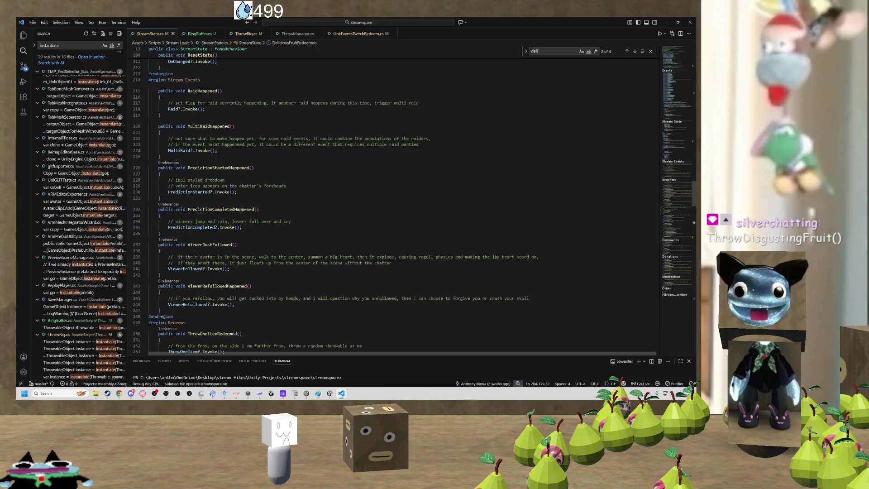
Search 'daily' to locate the DailyHorseRedeemed method and its userID, username parameters.
key("ctrl+f")
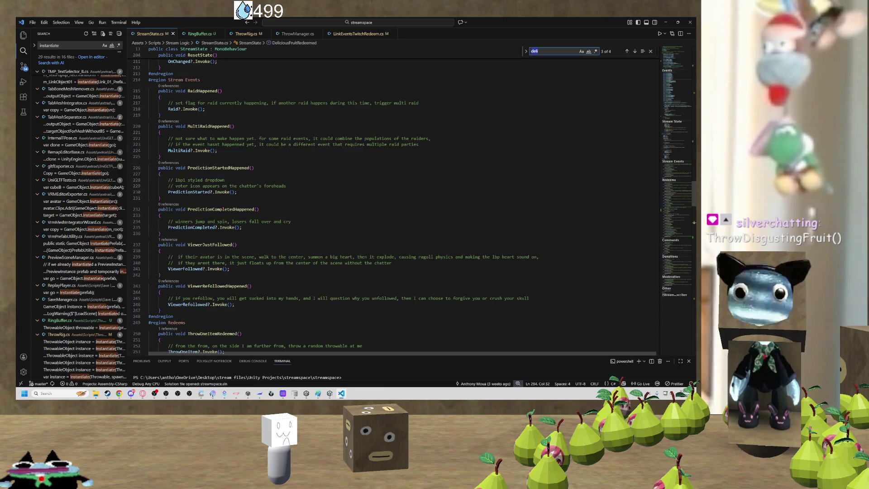
type("daily")
left_click(247, 203)
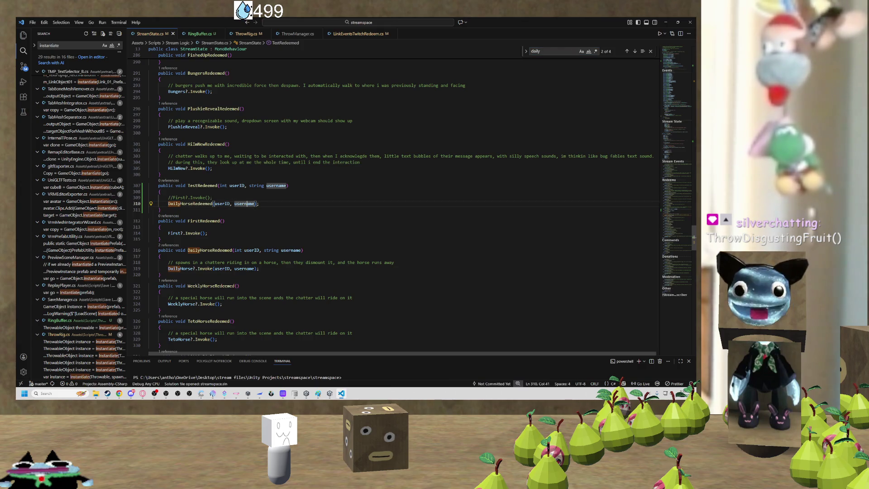
scroll(394, 203, "down", 3)
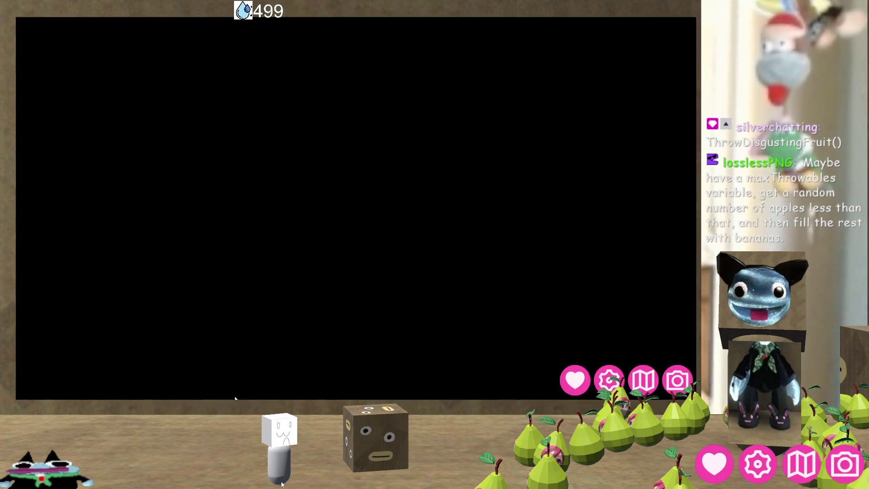
Review the Delicious fruit trigger's spawn actions and aim settings (12 items), then hide the overlay.
left_click(845, 462)
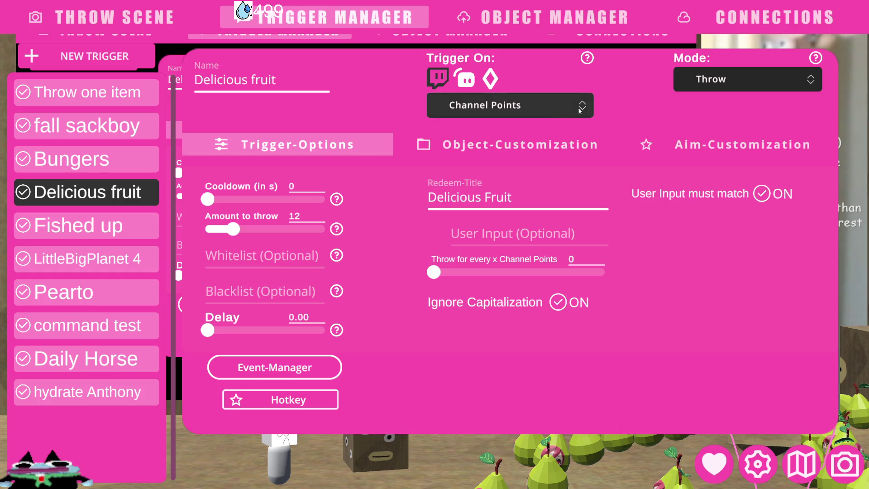
left_click(280, 366)
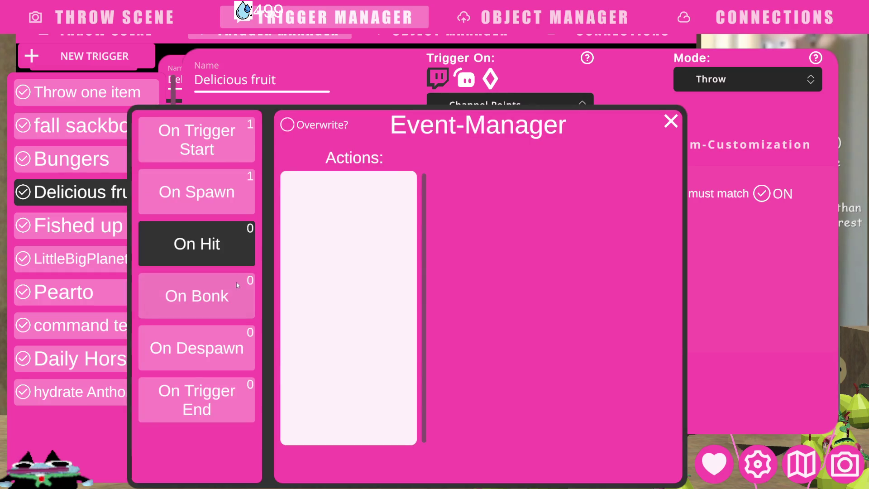
left_click(235, 192)
left_click(226, 143)
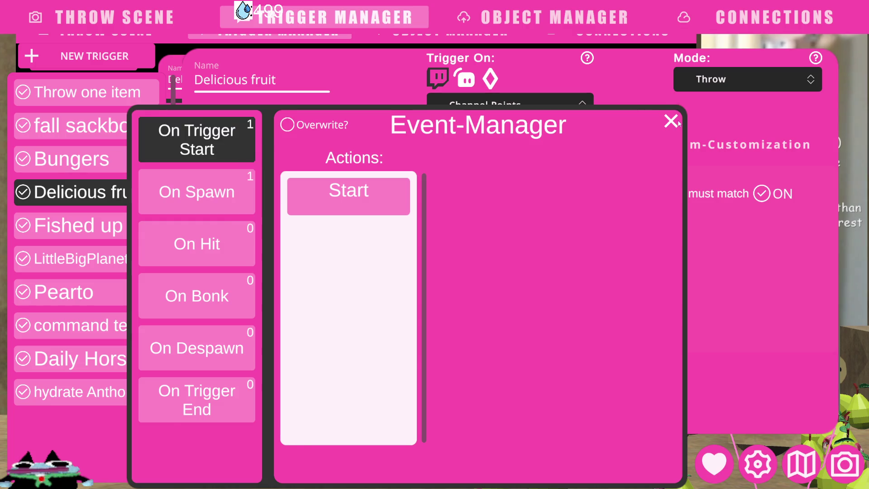
left_click(677, 122)
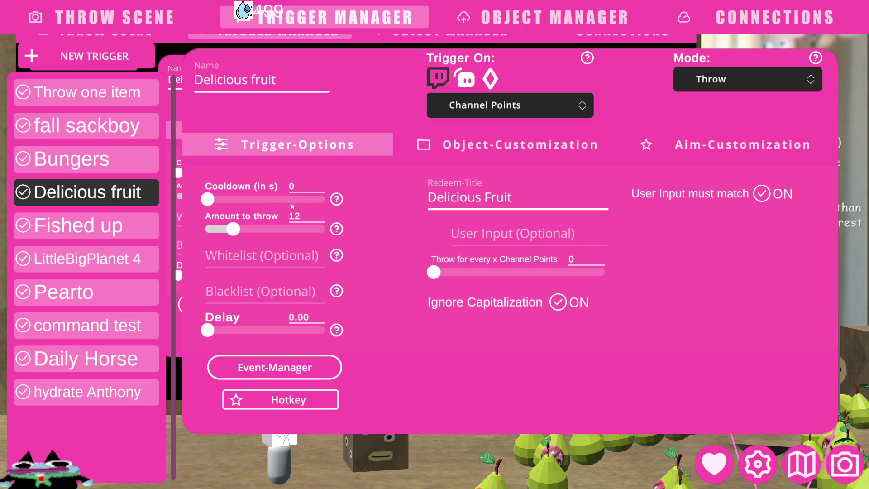
left_click(738, 146)
key("alt+Tab")
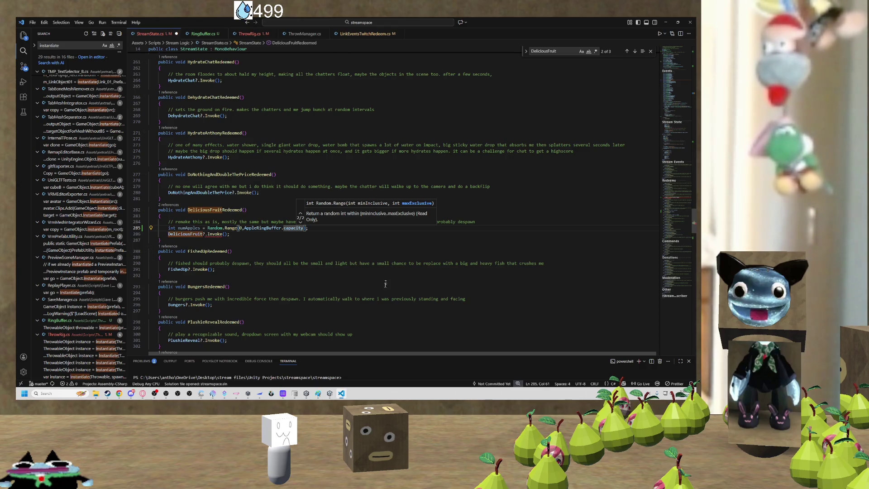
Replace AppleRingBuffer.capacity with 12 so numApples uses Random.Range(0,12).
mouse_move(343, 393)
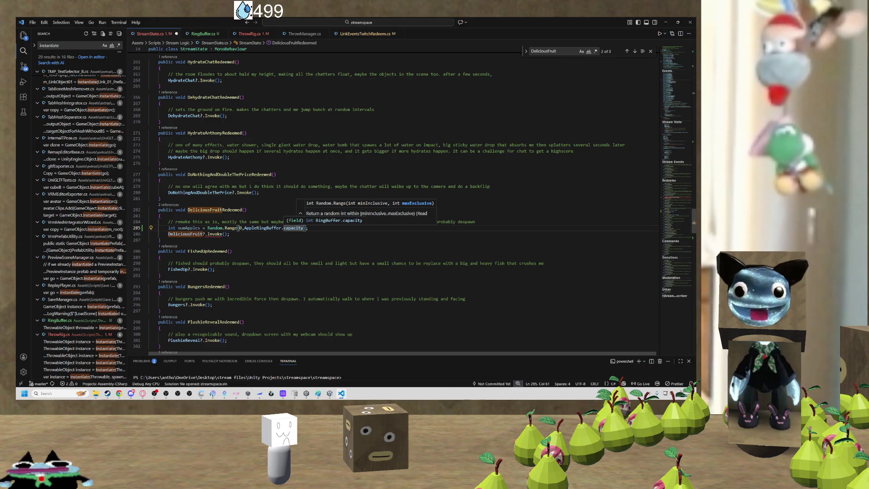
left_click(296, 227)
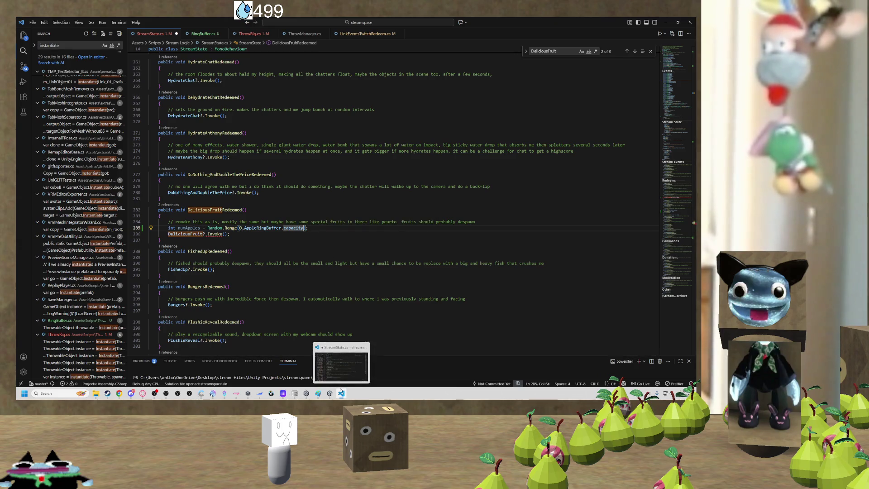
left_click(321, 373)
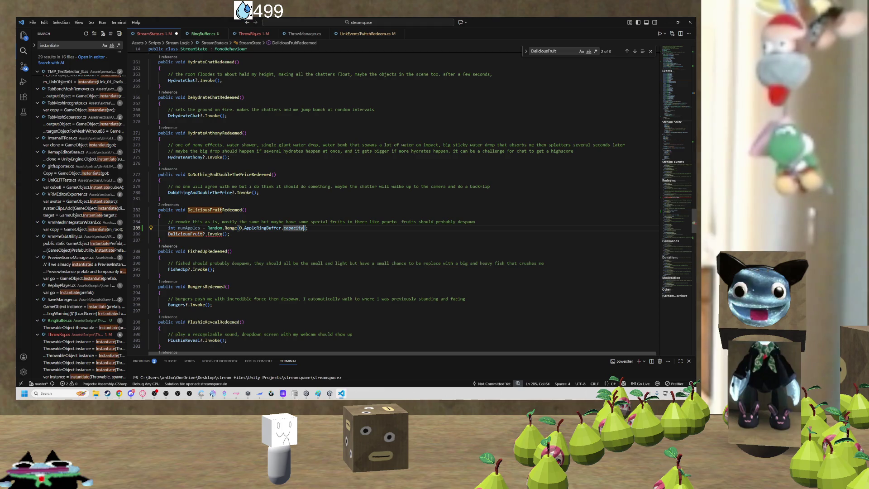
key("ctrl+shift+Left")
key("ctrl+shift+Left")
key("ctrl+shift+Left")
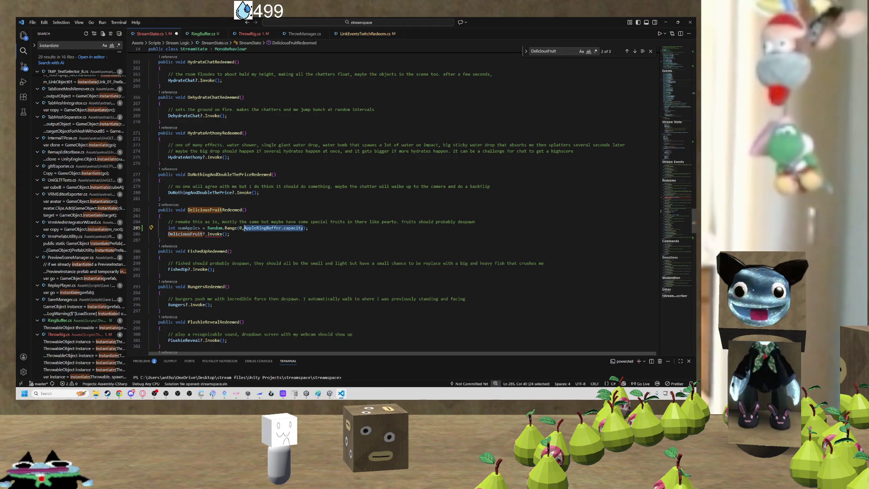
type("12")
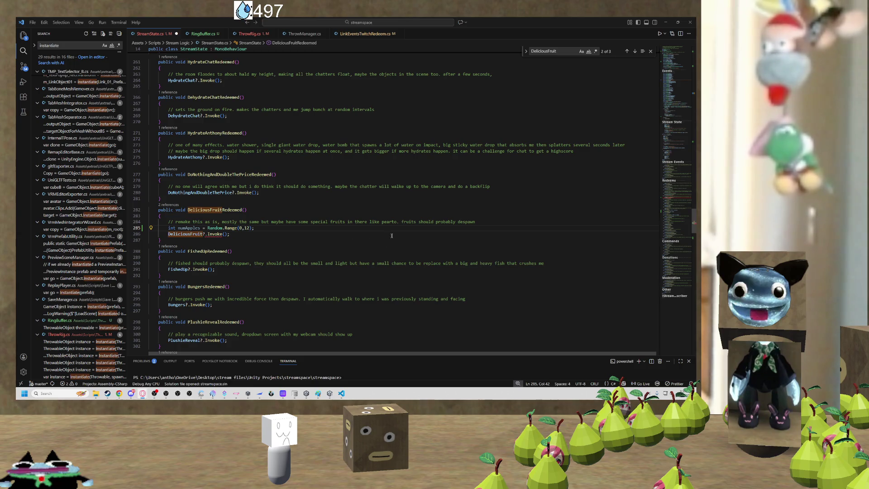
Pass numApples as the argument to DeliciousFruit's Invoke() call on line 286.
left_click(220, 234)
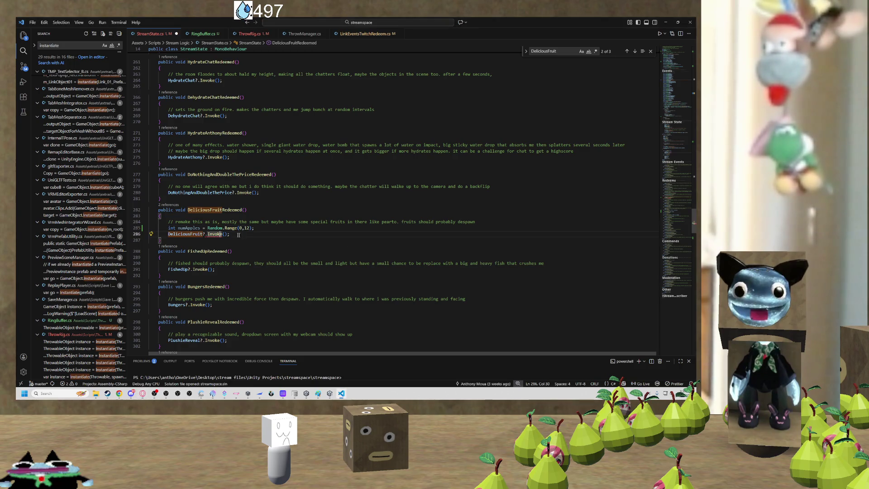
key("Right")
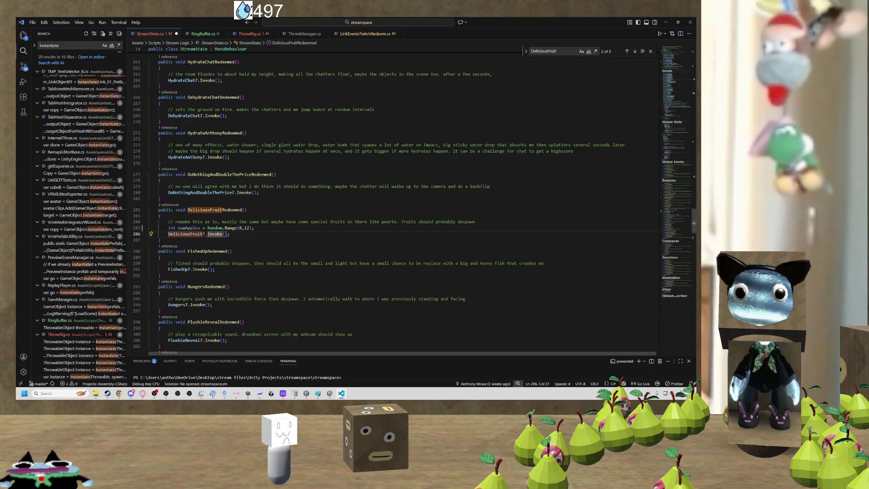
key("Right")
type("numApples")
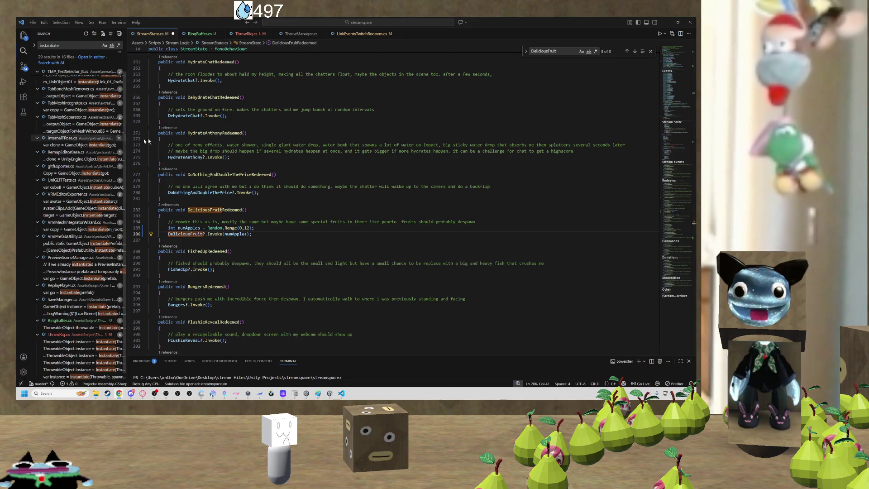
left_click(290, 231)
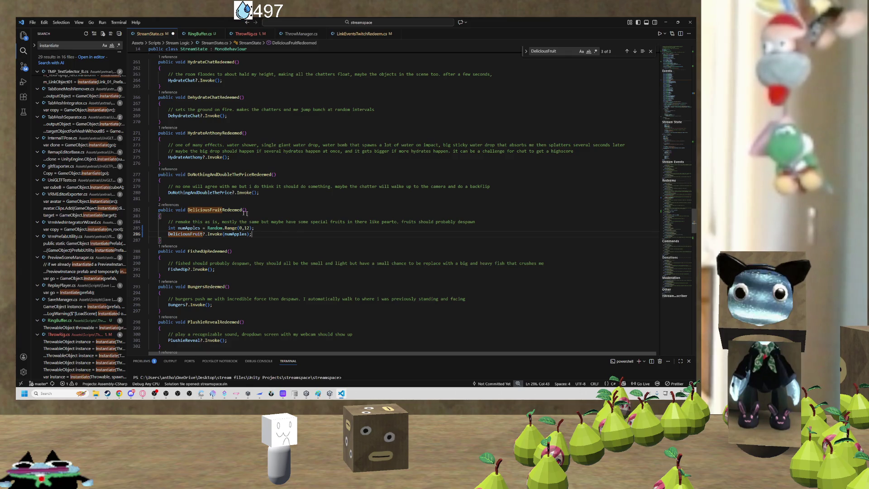
In ThrowRig.cs, check the DeliciousFruit subscription error and locate the parameterless ThrowDeliciousFruit() method.
left_click(246, 34)
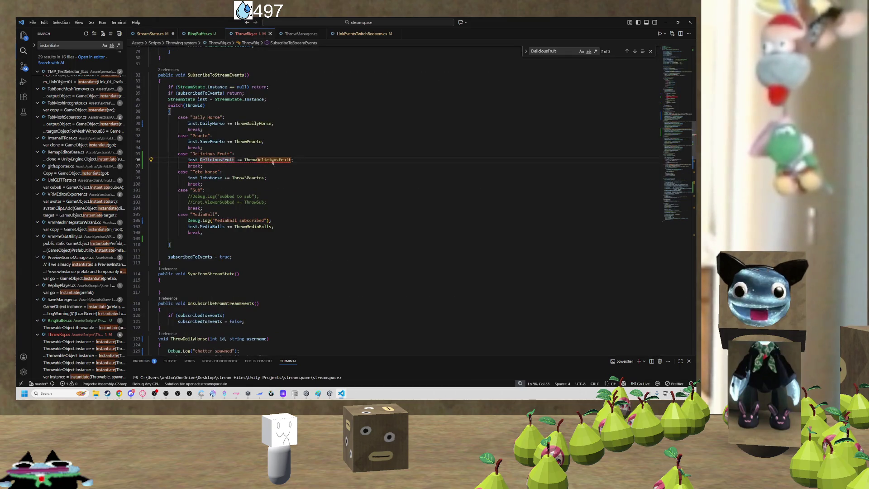
key("Right")
key("ctrl+k")
key("ctrl+i")
key("Escape")
key("ctrl+Right")
key("ctrl+Right")
key("Right")
key("Right")
key("Right")
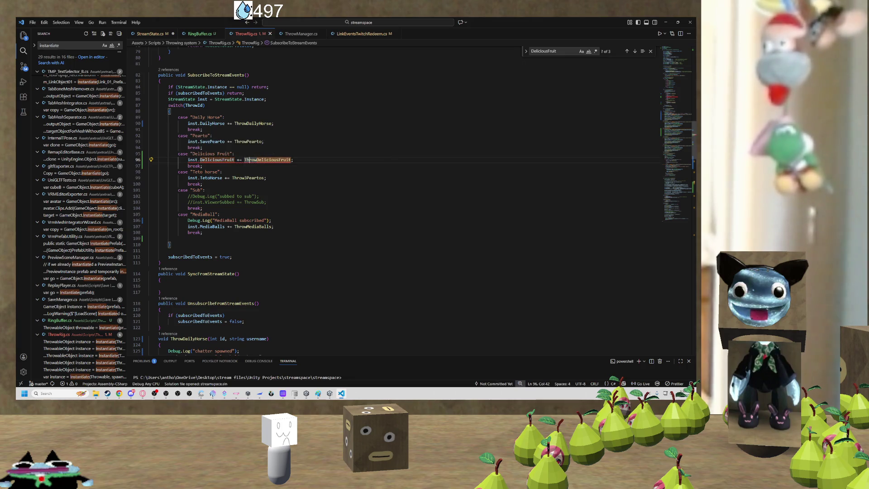
key("Left")
key("Left")
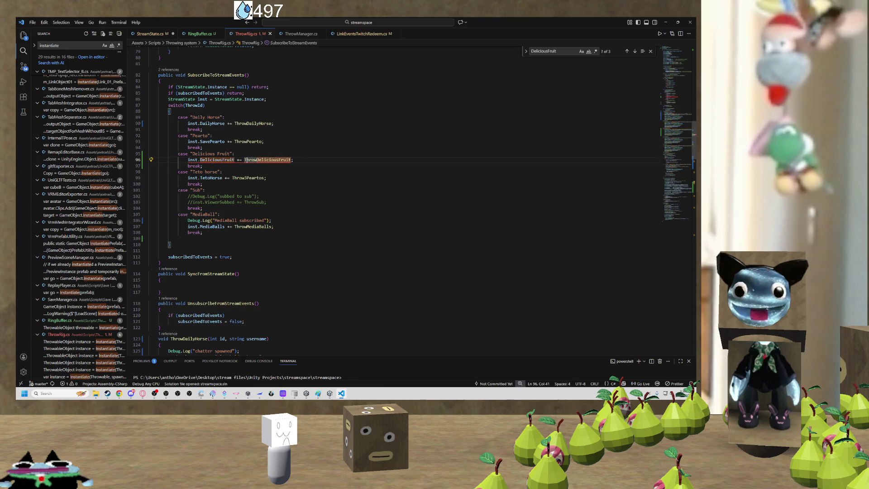
scroll(276, 157, "down", 13)
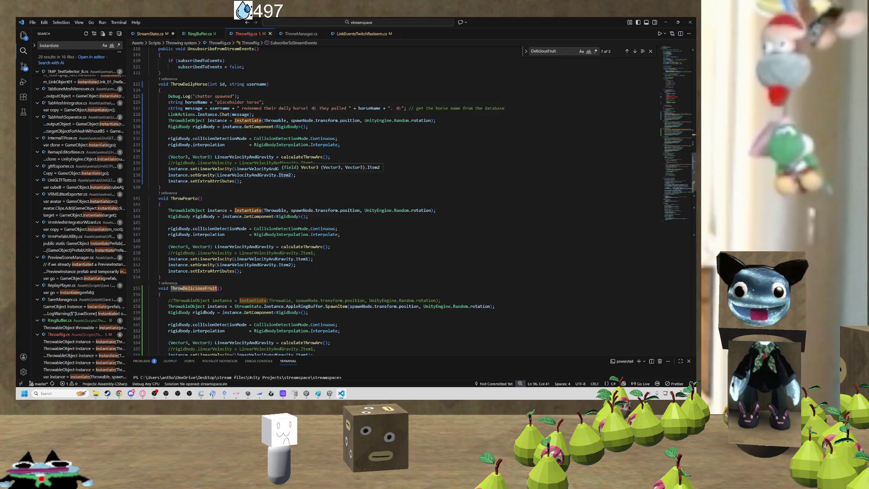
scroll(248, 213, "down", 3)
left_click(220, 234)
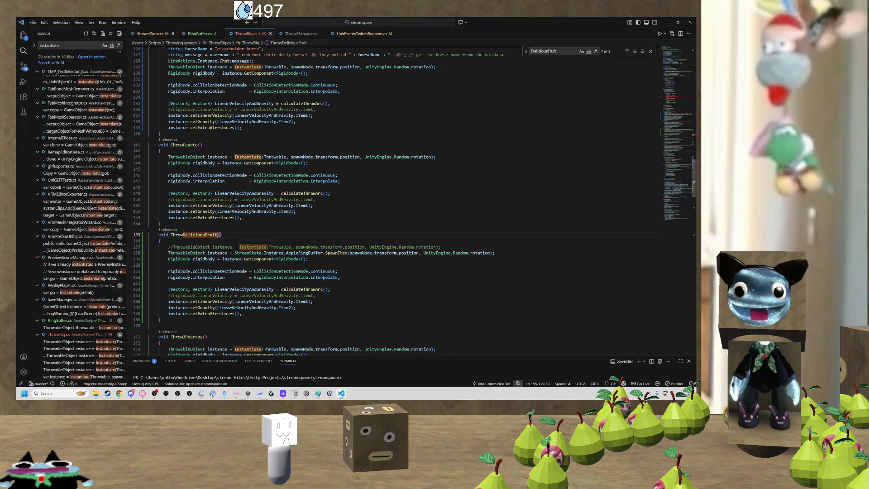
Give ThrowDeliciousFruit an 'int numApples' parameter, correcting the autocompleted name.
type("n")
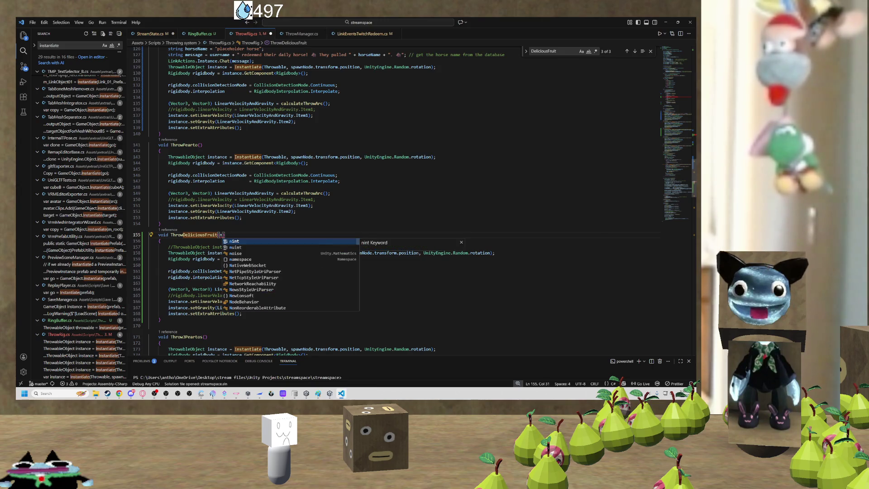
key("BackSpace")
type("int nu")
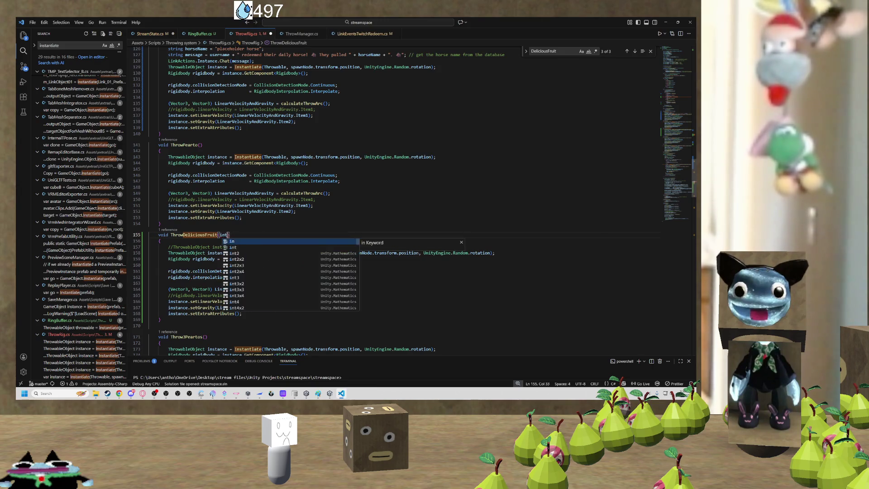
key("Down")
key("Down")
key("Return")
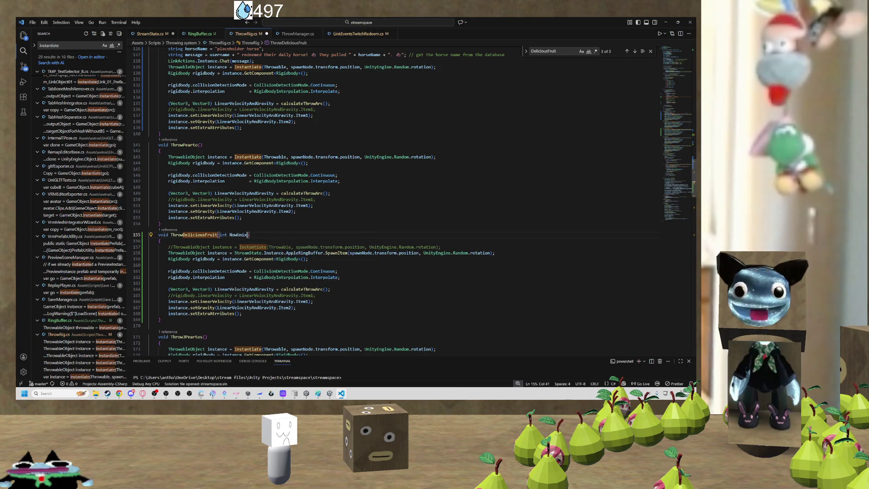
type("umap")
key("ctrl+Left")
key("ctrl+Right")
type("pples")
scroll(333, 196, "up", 7)
scroll(333, 197, "up", 9)
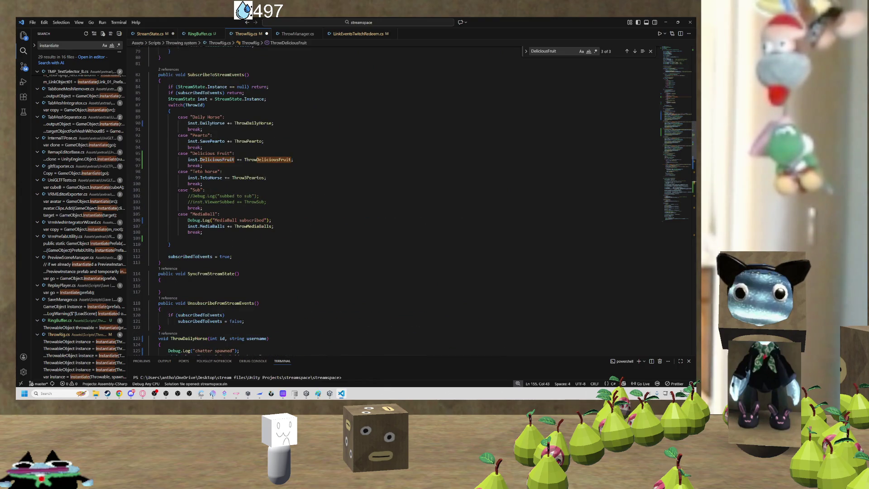
Rename the Delicious Fruit case label to "Apples".
left_click(230, 153)
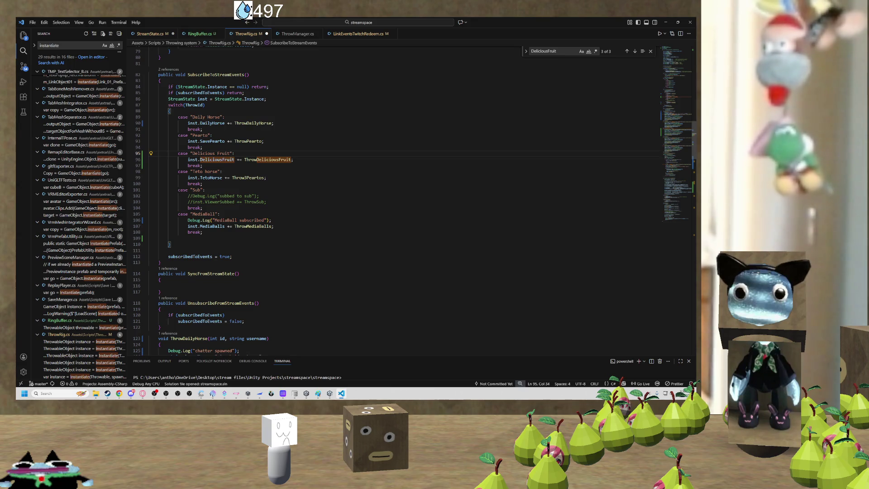
key("shift+Left")
key("shift+Left")
key("shift+Left")
key("ctrl+shift+Left")
type("app")
key("BackSpace")
key("BackSpace")
key("BackSpace")
type("App")
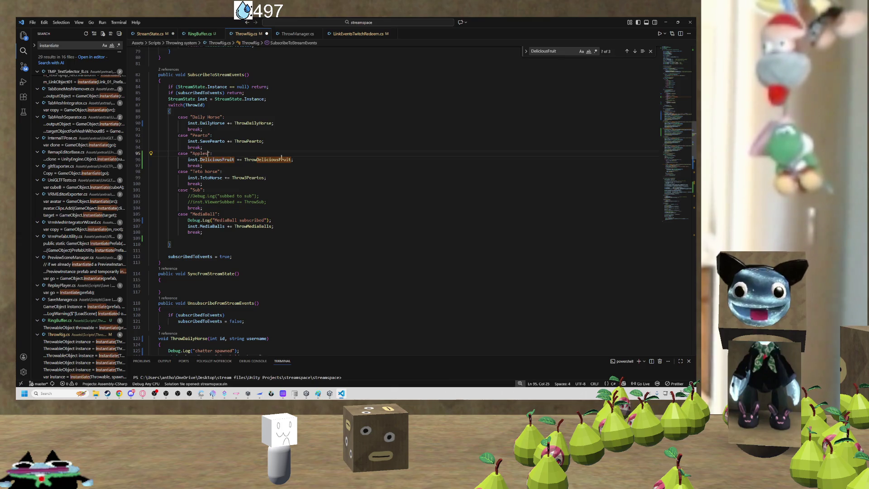
Duplicate the Apples case below it and relabel the copy "Bananas".
left_click_drag(293, 159, 173, 154)
key("ctrl+c")
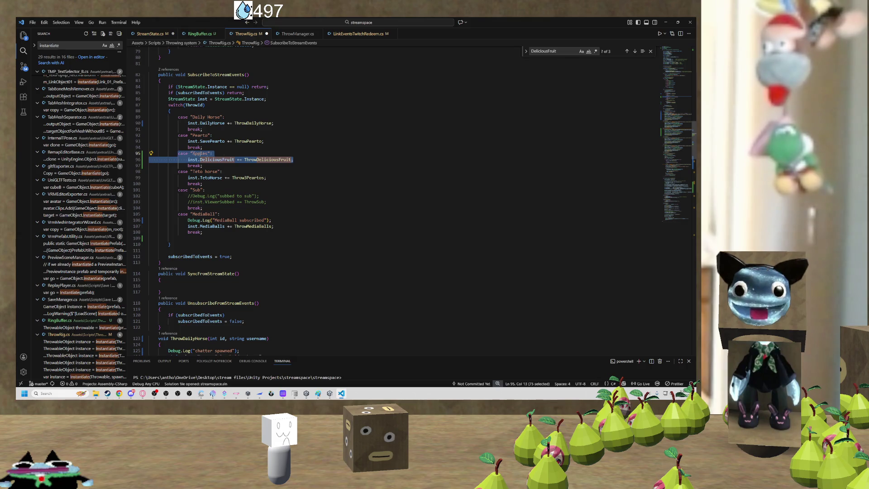
left_click(294, 159)
key("Return")
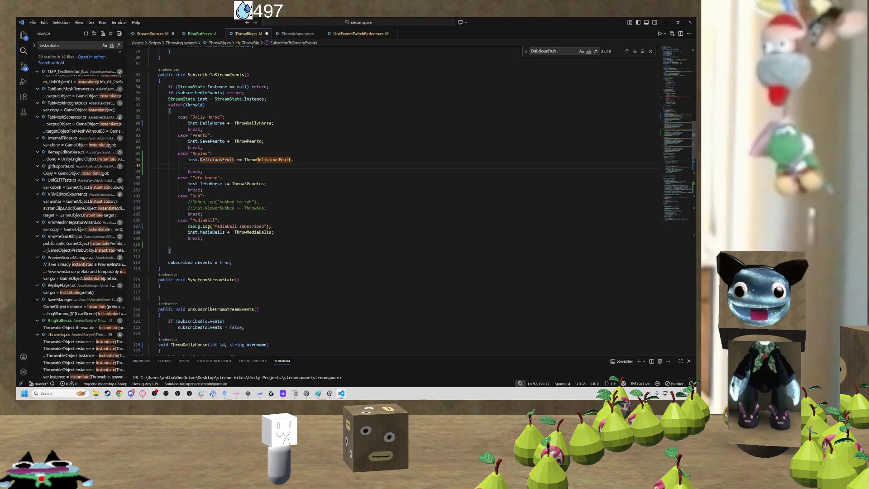
key("ctrl+v")
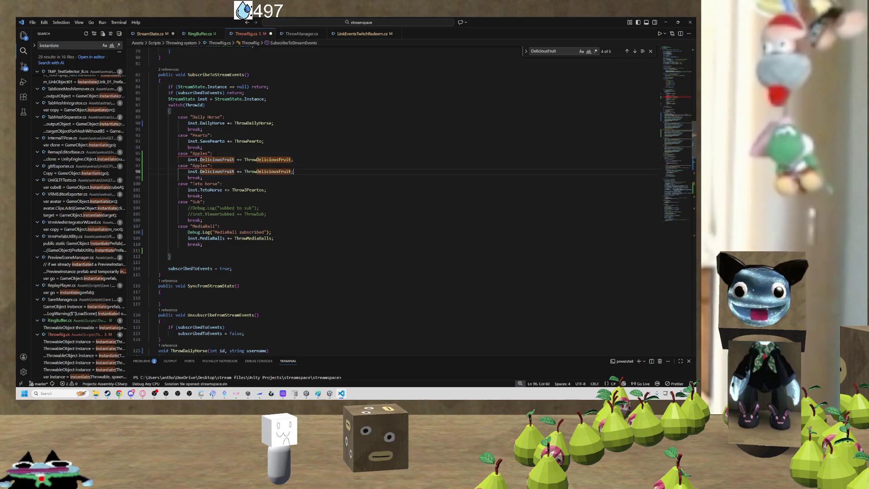
double_click(200, 165)
type("Banan")
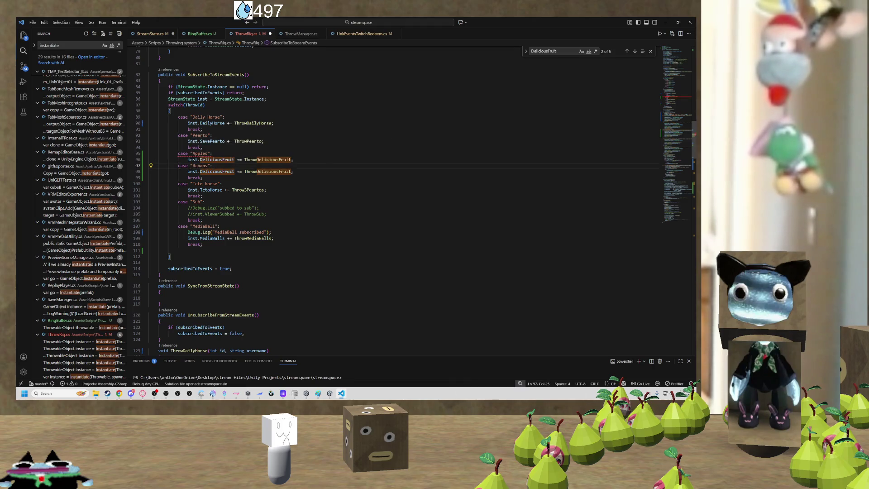
key("End")
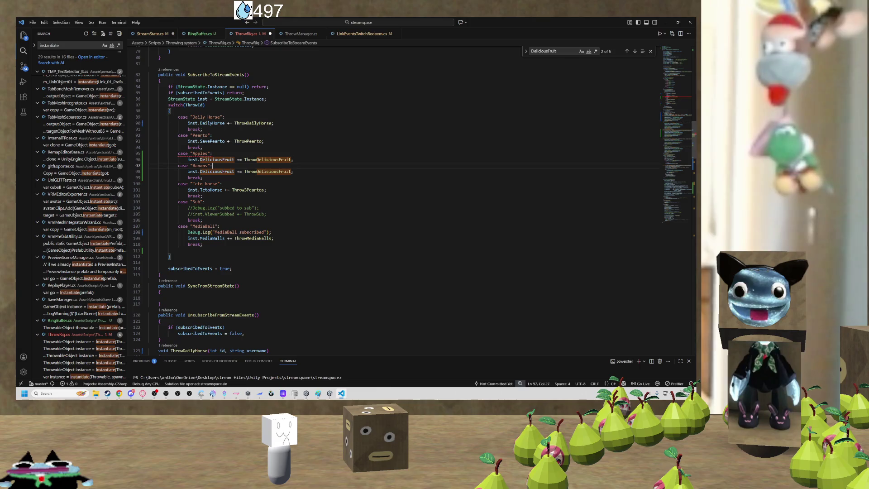
type("s")
left_click(280, 168)
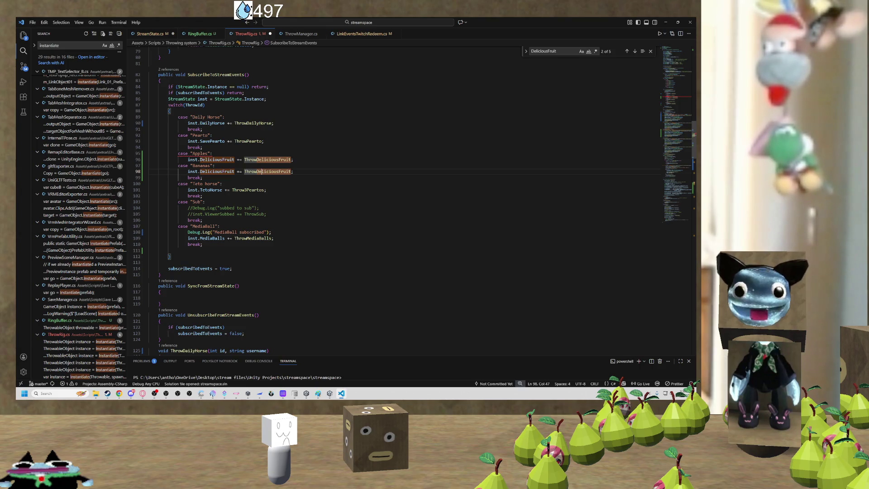
Copy the Pearto case's break; and add it under the Apples case.
key("Up")
key("Up")
key("Up")
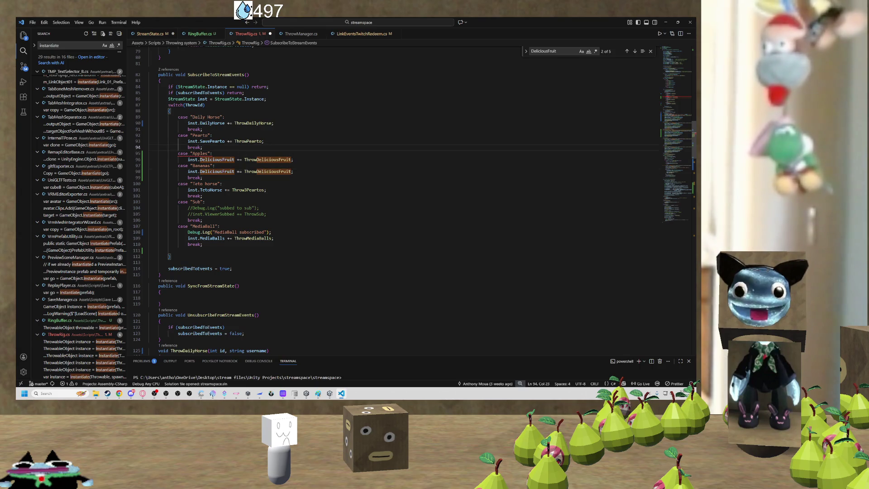
key("shift+Home")
key("ctrl+c")
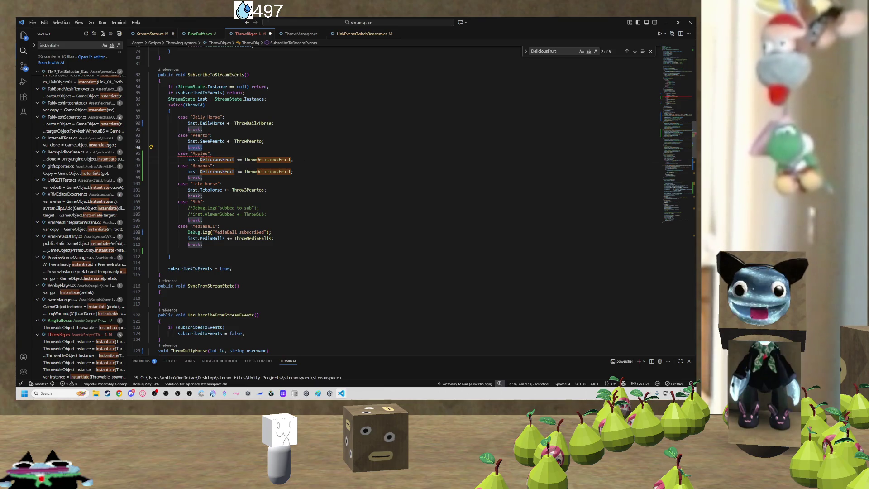
key("Down")
key("Down")
key("End")
key("Return")
key("ctrl+v")
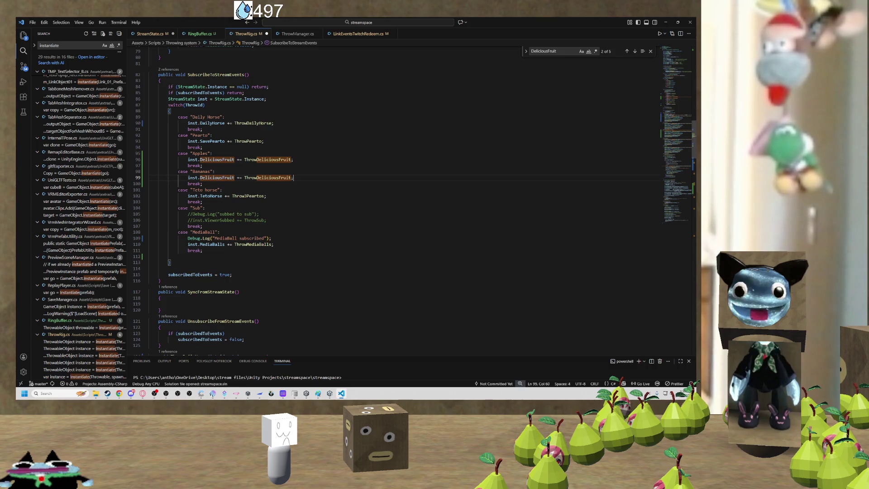
Rename the ThrowDeliciousFruit symbol to ThrowApples everywhere it is used.
right_click(259, 161)
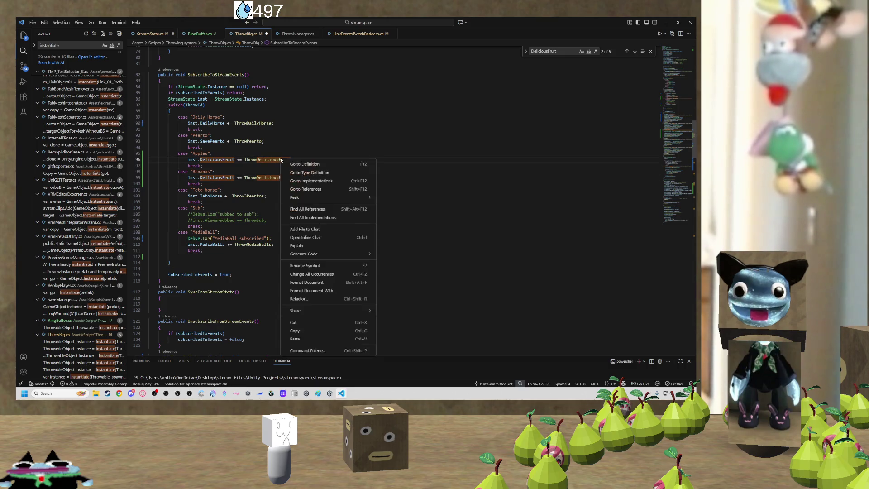
right_click(258, 161)
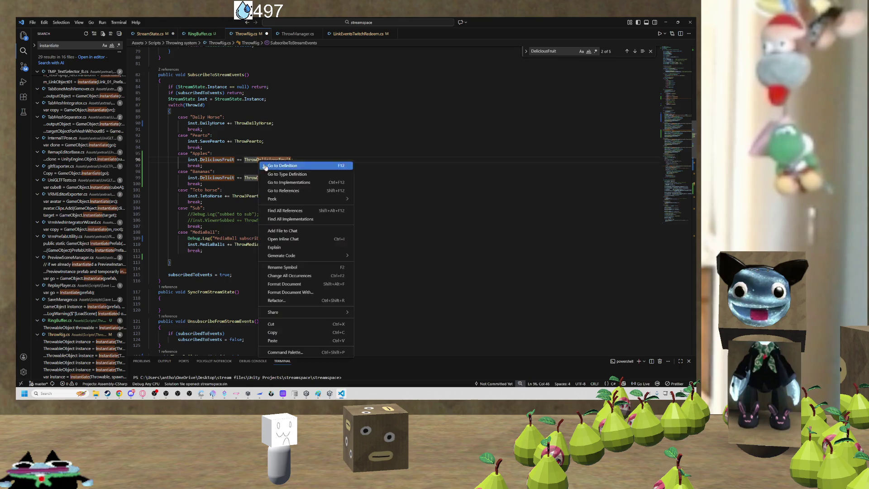
left_click(290, 268)
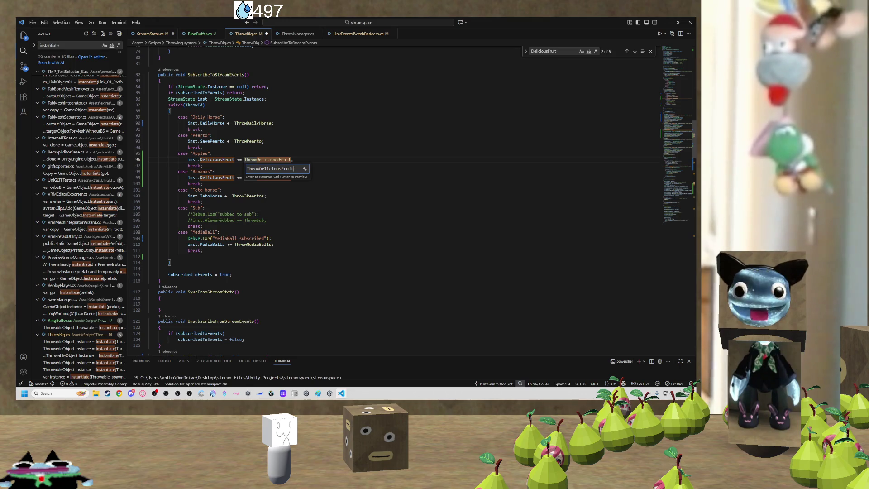
left_click(261, 168)
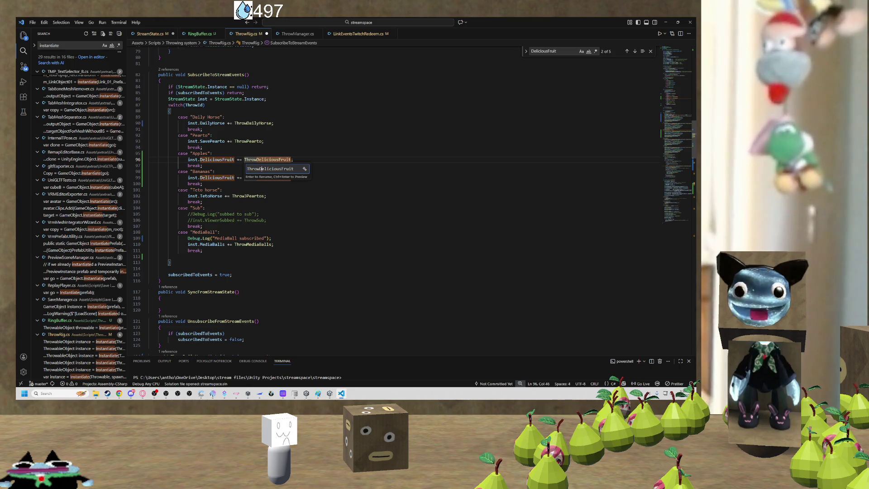
key("shift+Right")
key("shift+Right")
key("shift+Right")
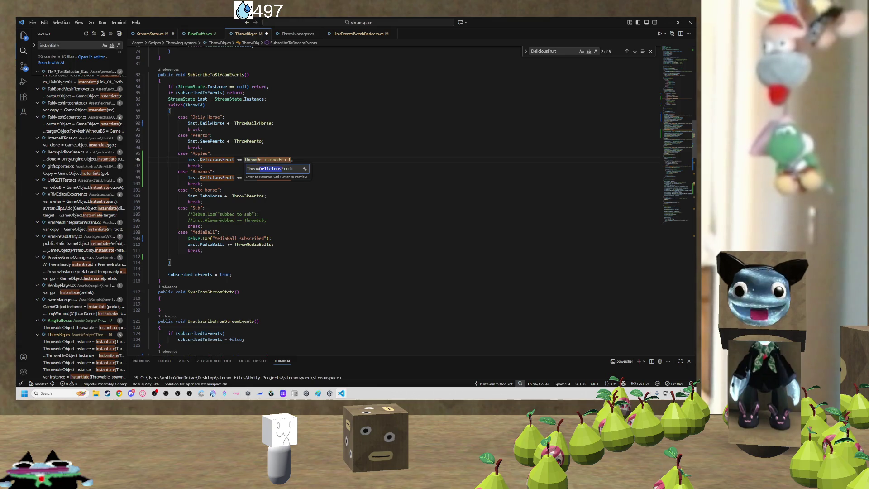
type("Apples")
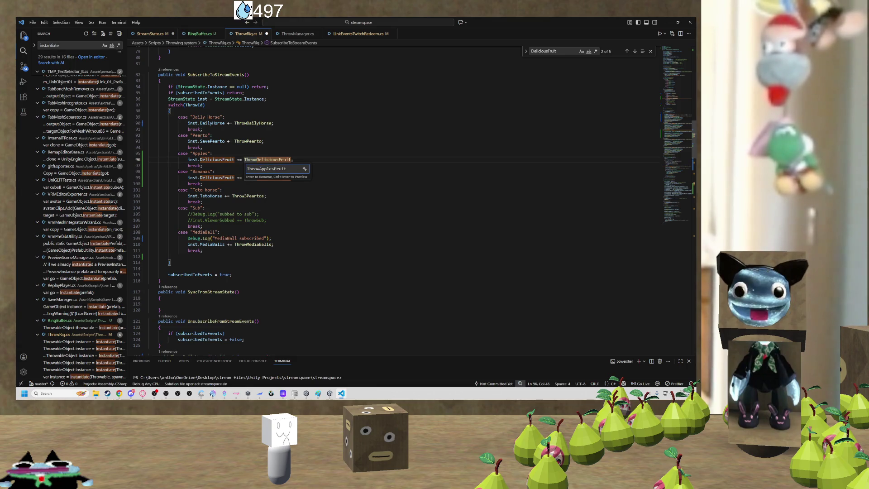
key("Delete")
key("Delete")
key("Delete")
key("Return")
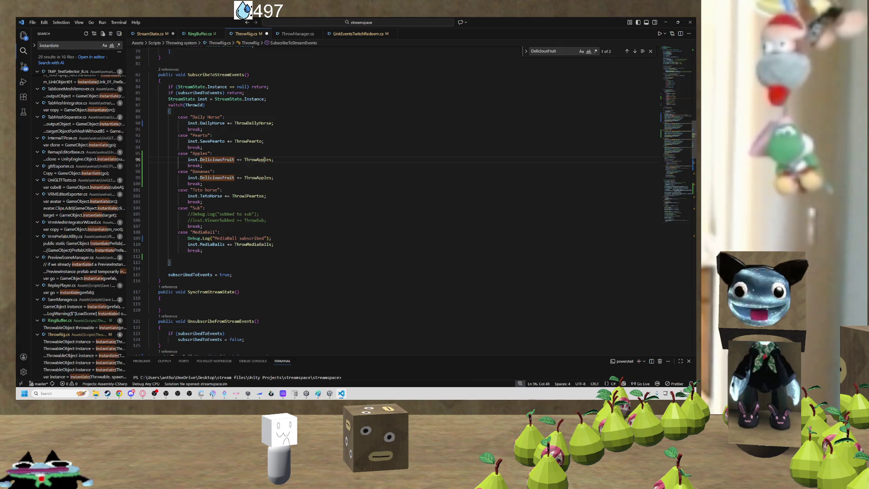
Jump to the ThrowApples method and paste a copy of it directly below.
key("shift+F10")
key("Return")
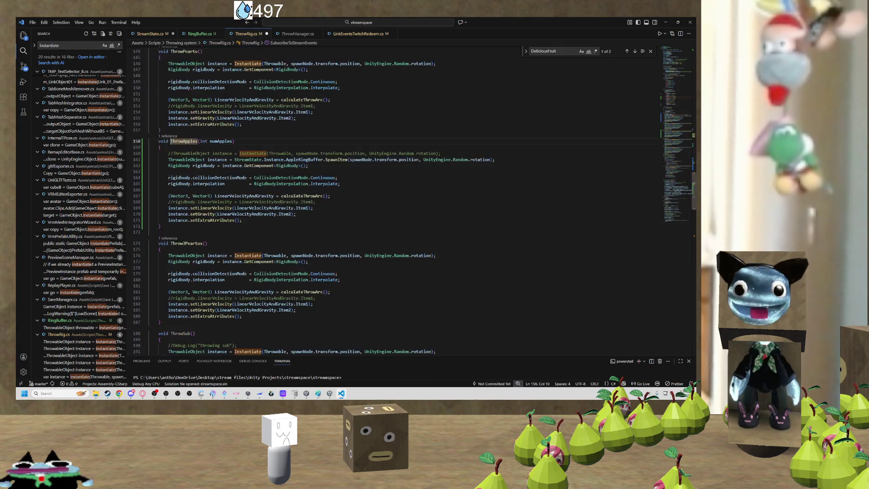
key("shift+alt+Right")
key("shift+alt+Right")
key("shift+alt+Right")
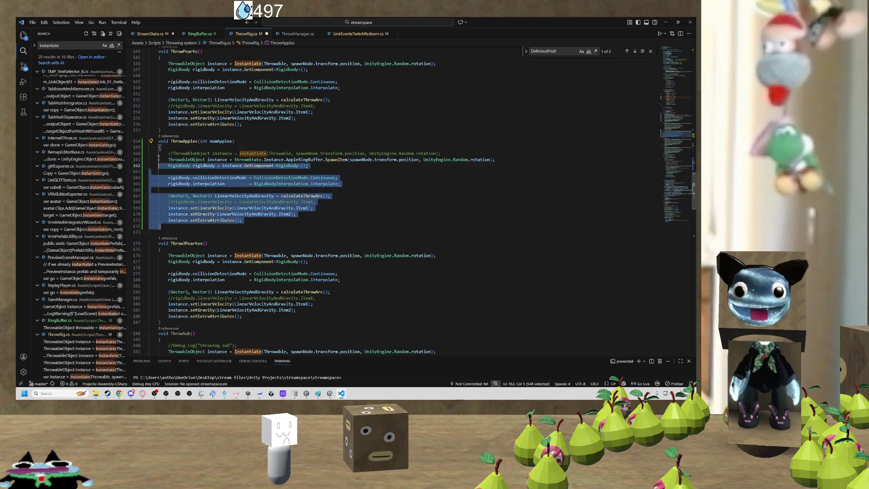
key("ctrl+c")
key("Right")
key("Return")
key("ctrl+v")
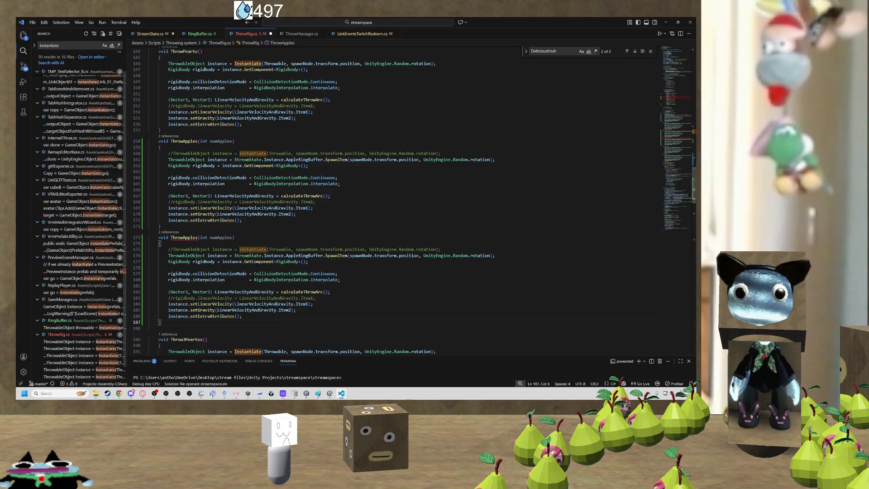
Rename the copied method ThrowBananas, keeping its int numApples parameter.
double_click(222, 237)
type("banan")
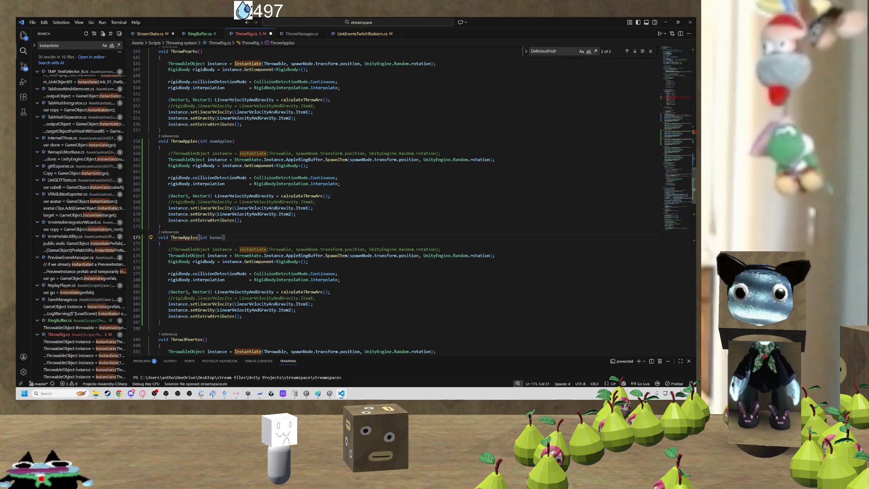
key("ctrl+z")
left_click(184, 237)
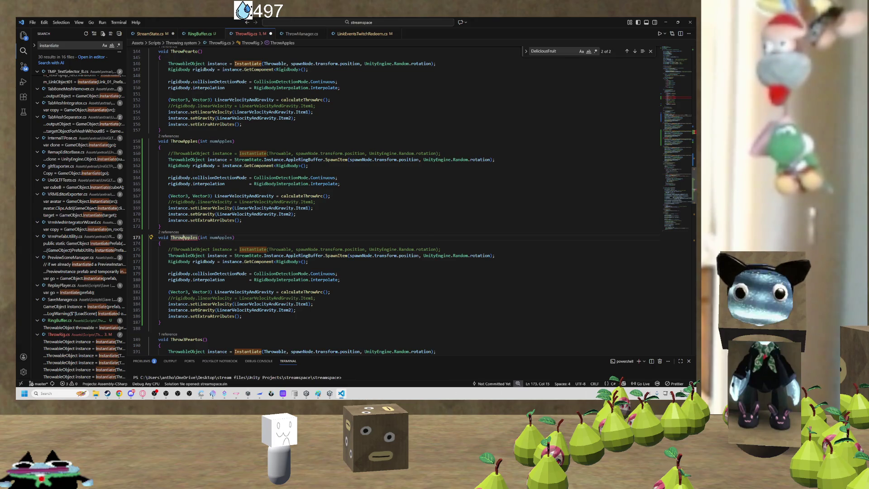
key("ctrl+Delete")
type("Banana")
scroll(189, 141, "up", 15)
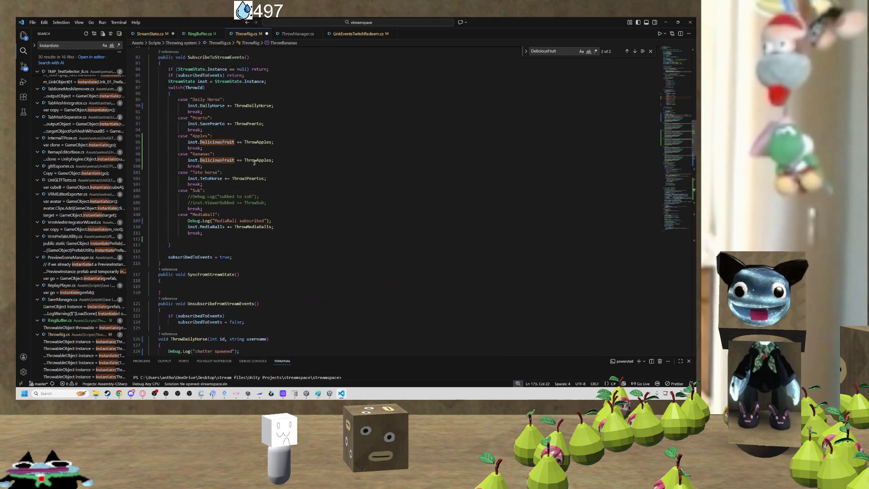
double_click(254, 161)
Change the Bananas case's subscription from ThrowApples to ThrowBananas using IntelliSense completion.
type("t += Throw")
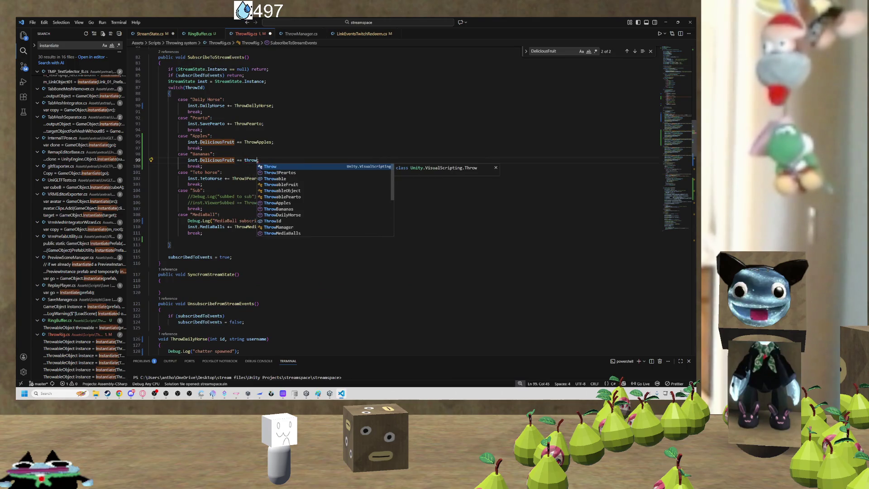
type("Ban")
key("Tab")
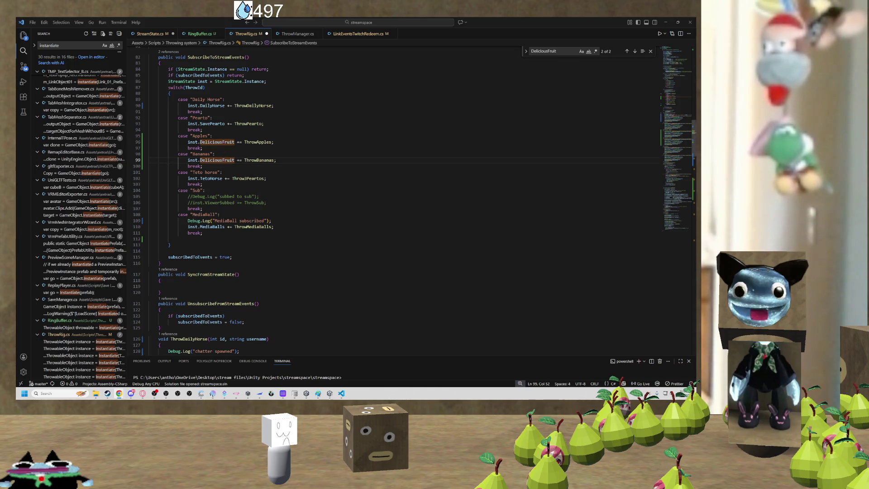
scroll(241, 192, "down", 10)
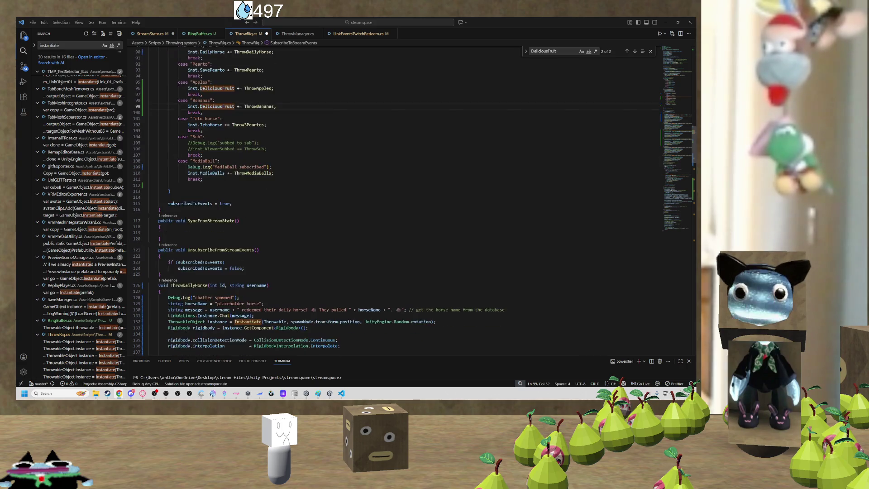
scroll(271, 225, "down", 9)
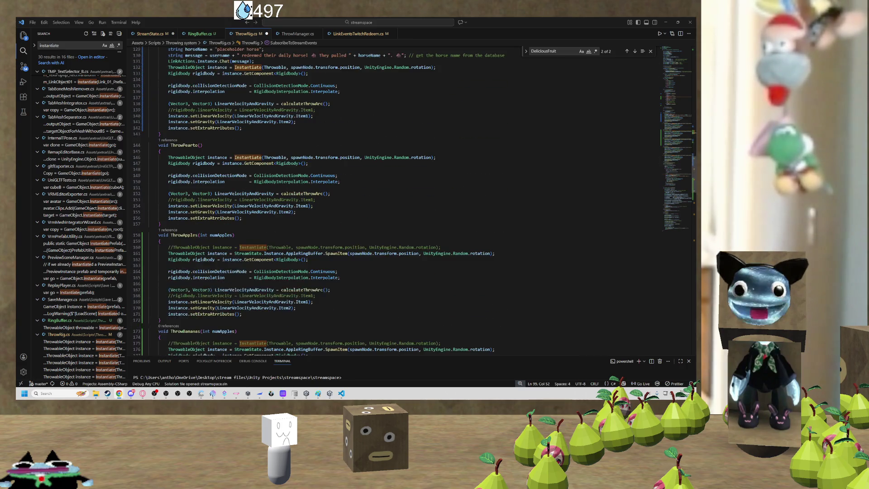
scroll(271, 225, "down", 7)
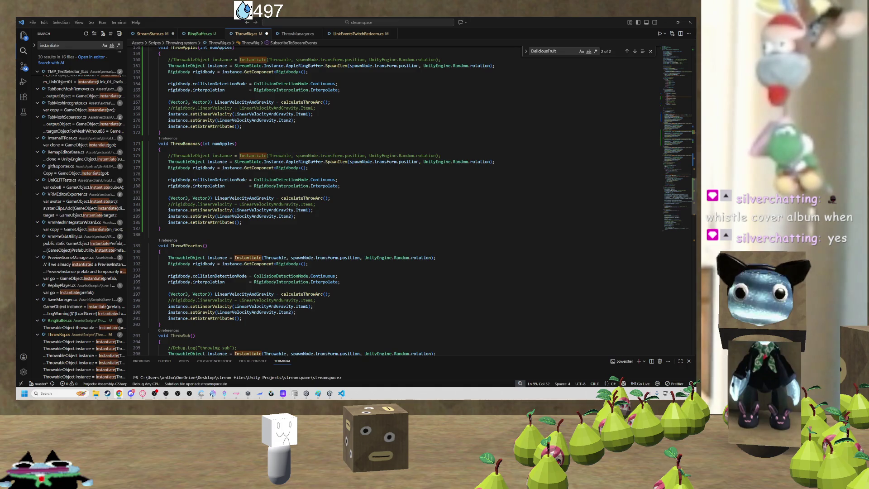
scroll(248, 231, "down", 6)
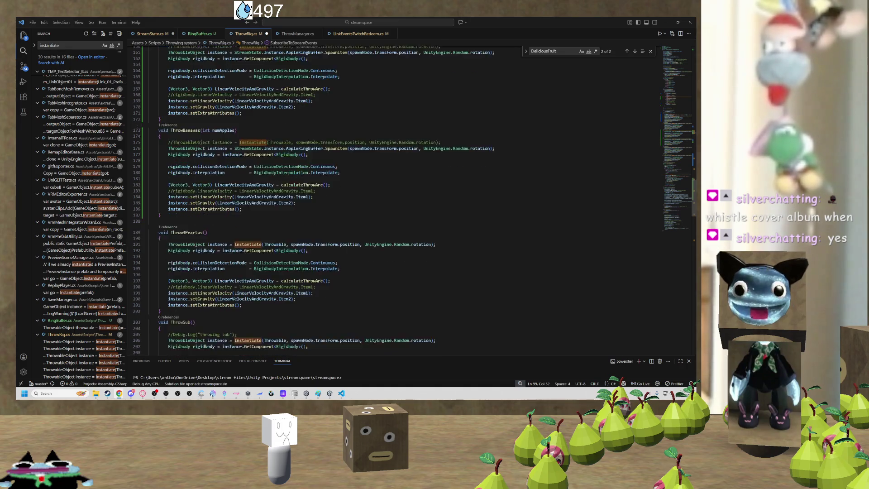